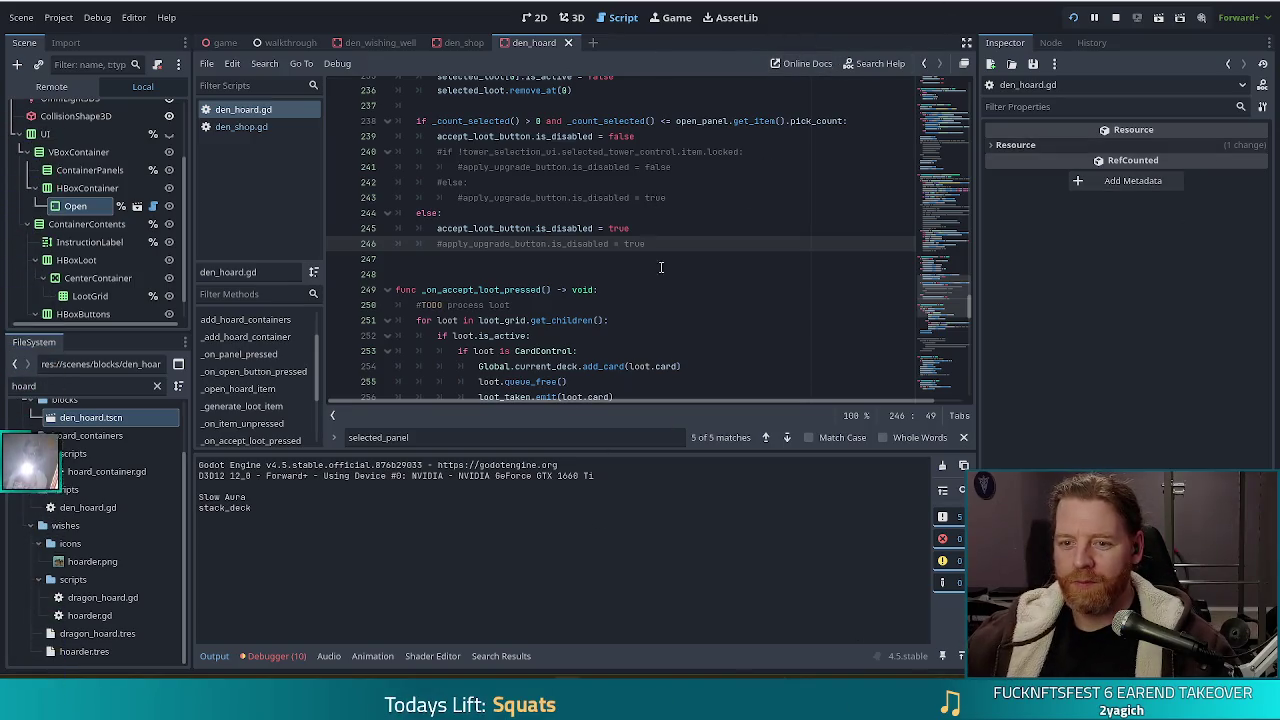
# Glance at the running game, then jump to _on_panel_pressed in den_hoard.gd's method list
pyautogui.hotkey('alt', 'Tab')
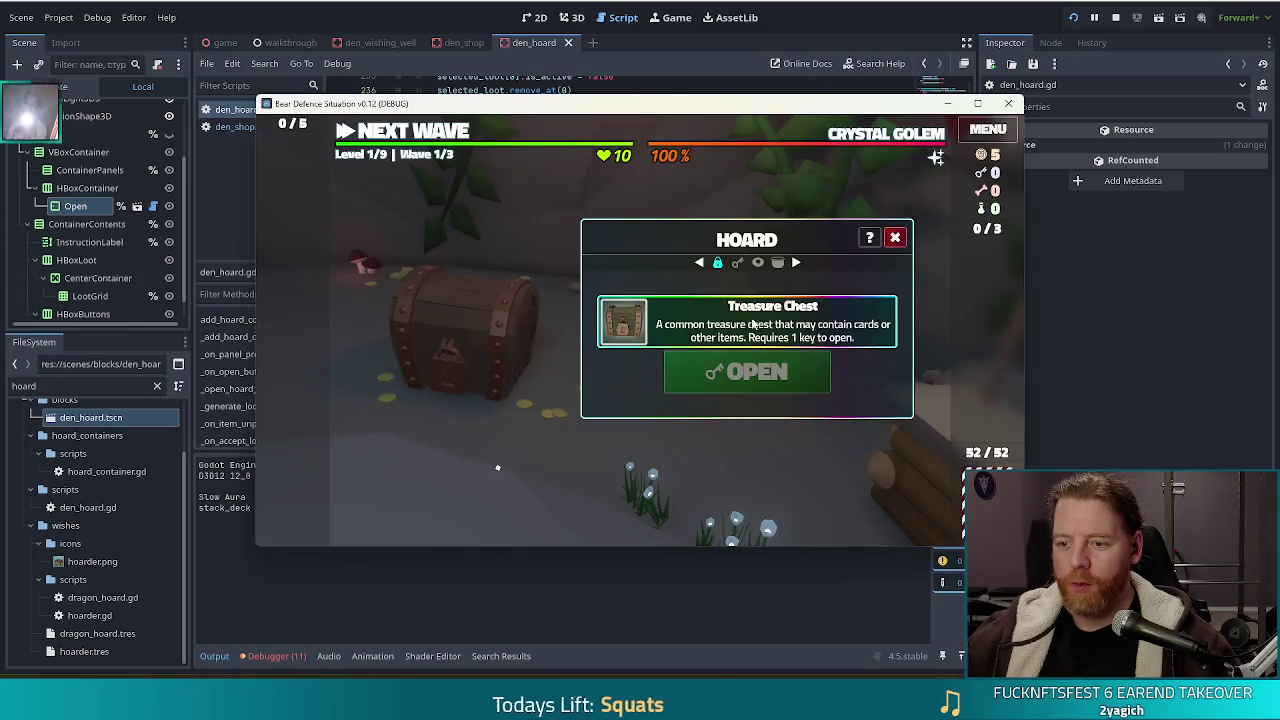
pyautogui.click(858, 32)
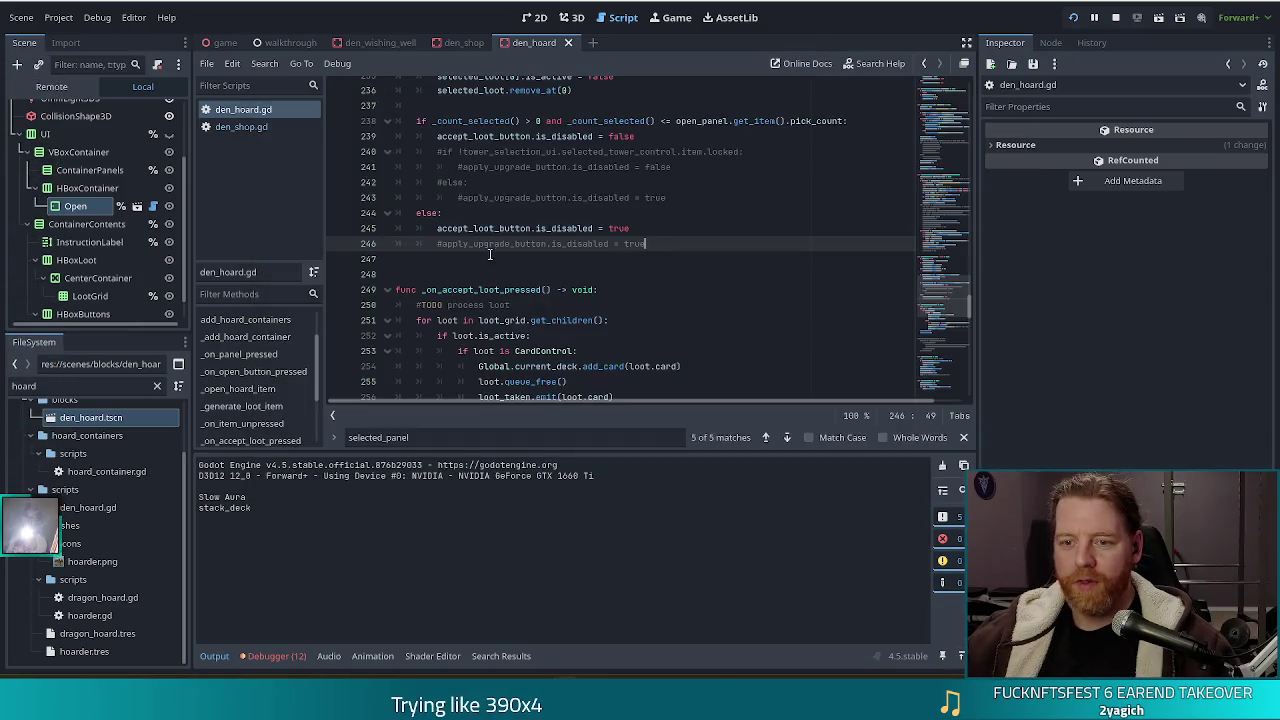
pyautogui.click(277, 355)
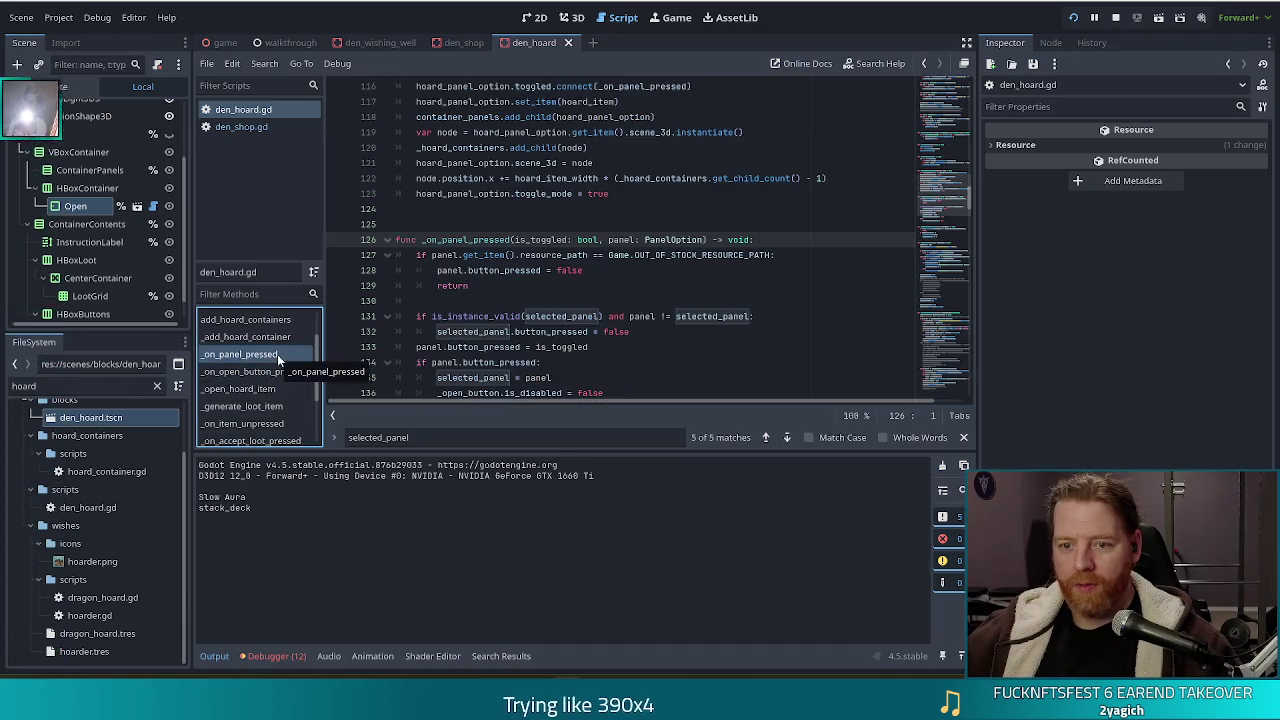
pyautogui.scroll(-2, 578, 313)
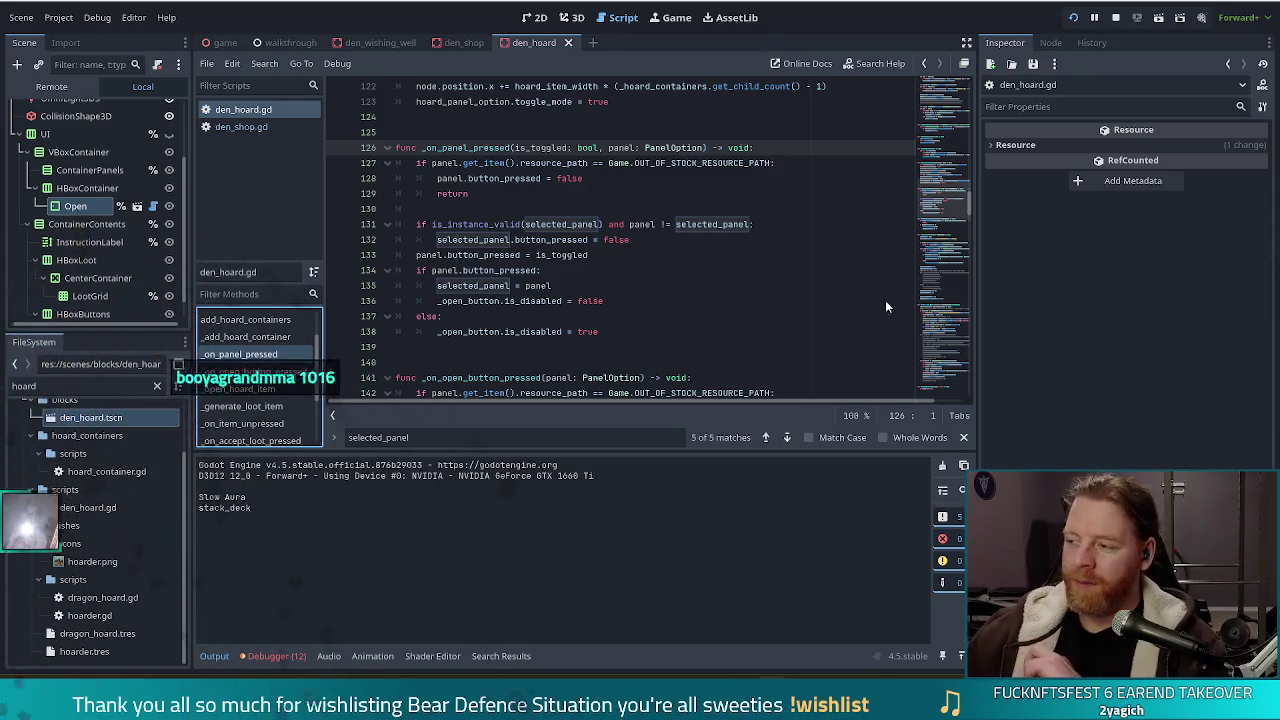
# Compare the hoard's pressed-state line with den_shop.gd's take-button enabling line
pyautogui.click(730, 255)
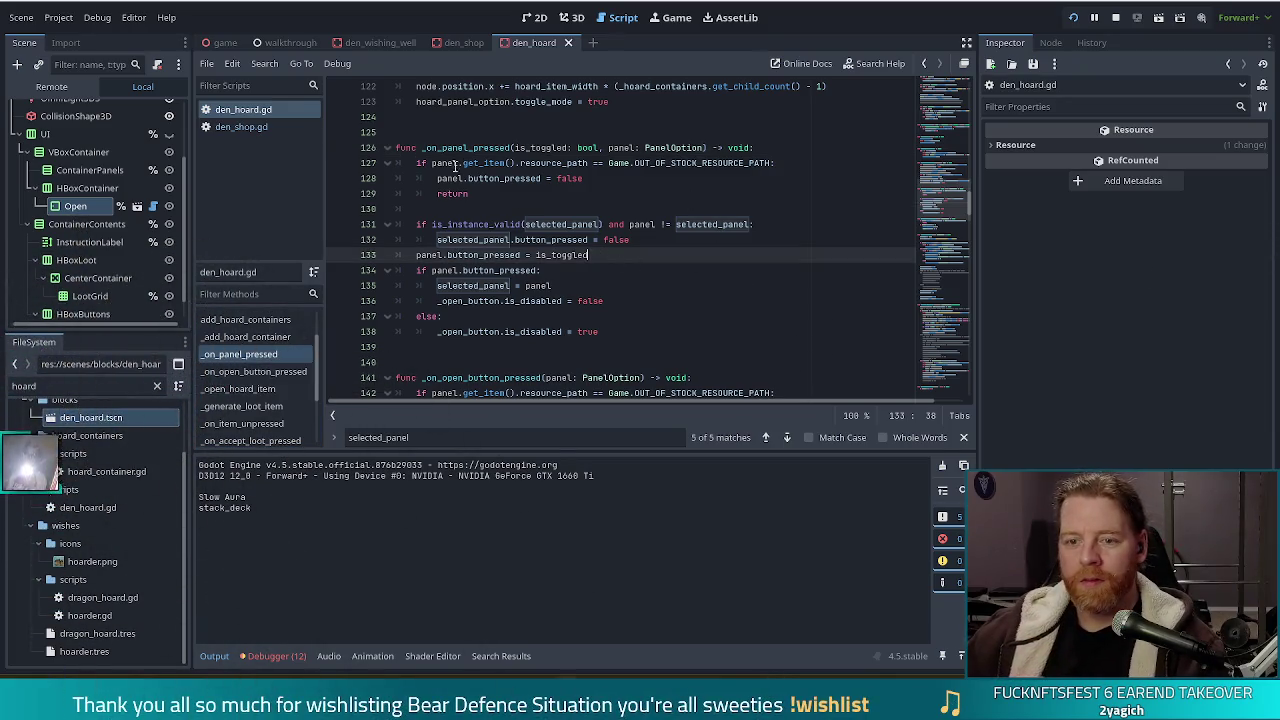
pyautogui.click(222, 127)
pyautogui.click(655, 270)
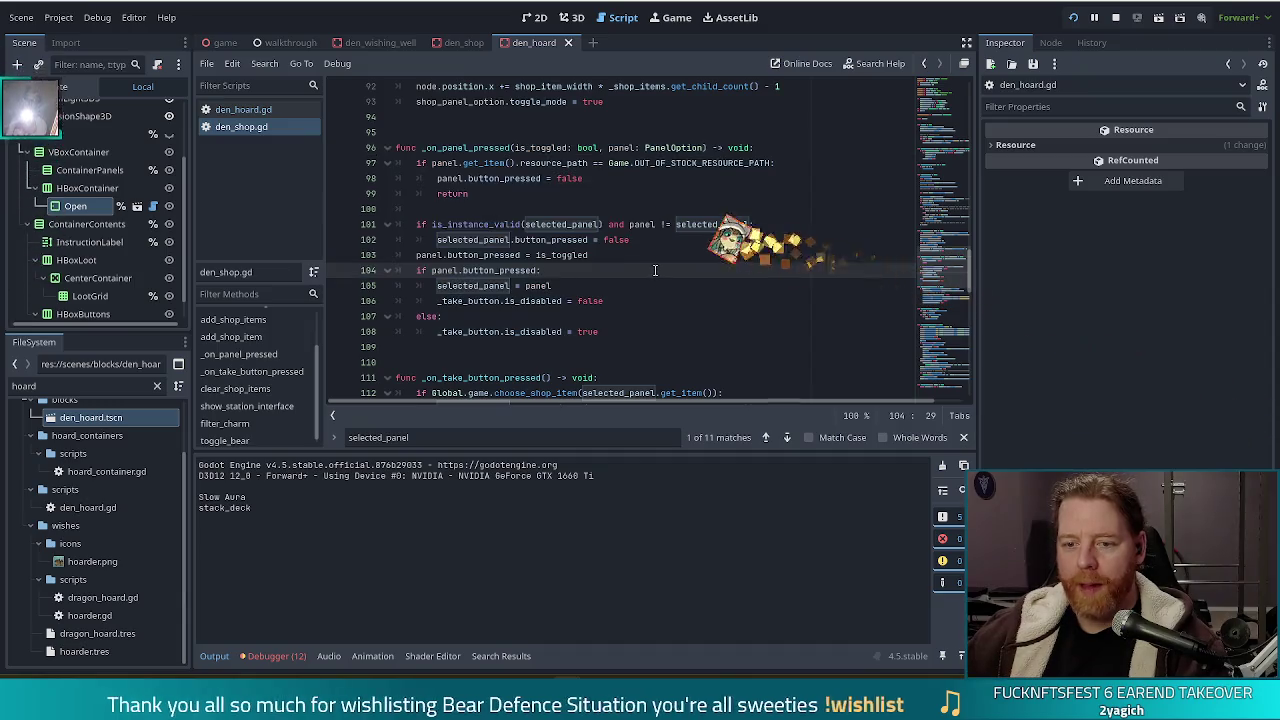
pyautogui.click(640, 300)
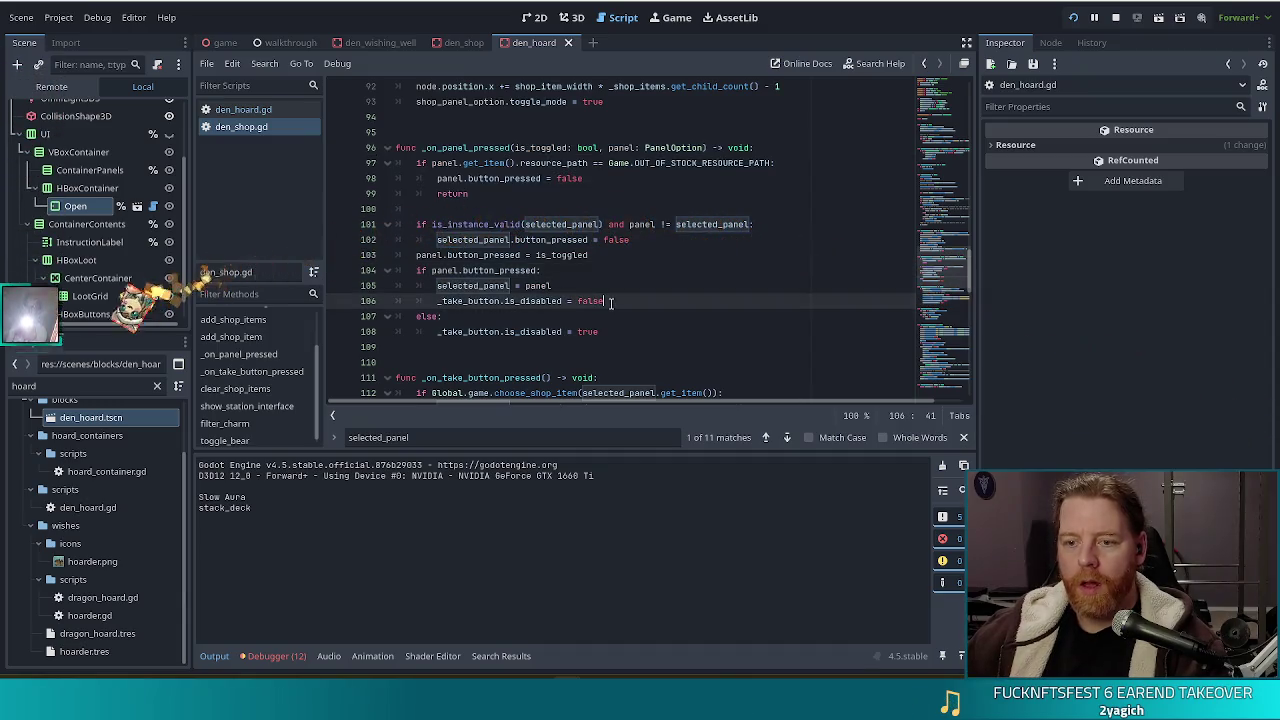
# Back in den_hoard.gd, select the button-pressed branch on lines 134–138 and bring the game forward
pyautogui.click(252, 110)
pyautogui.click(533, 301)
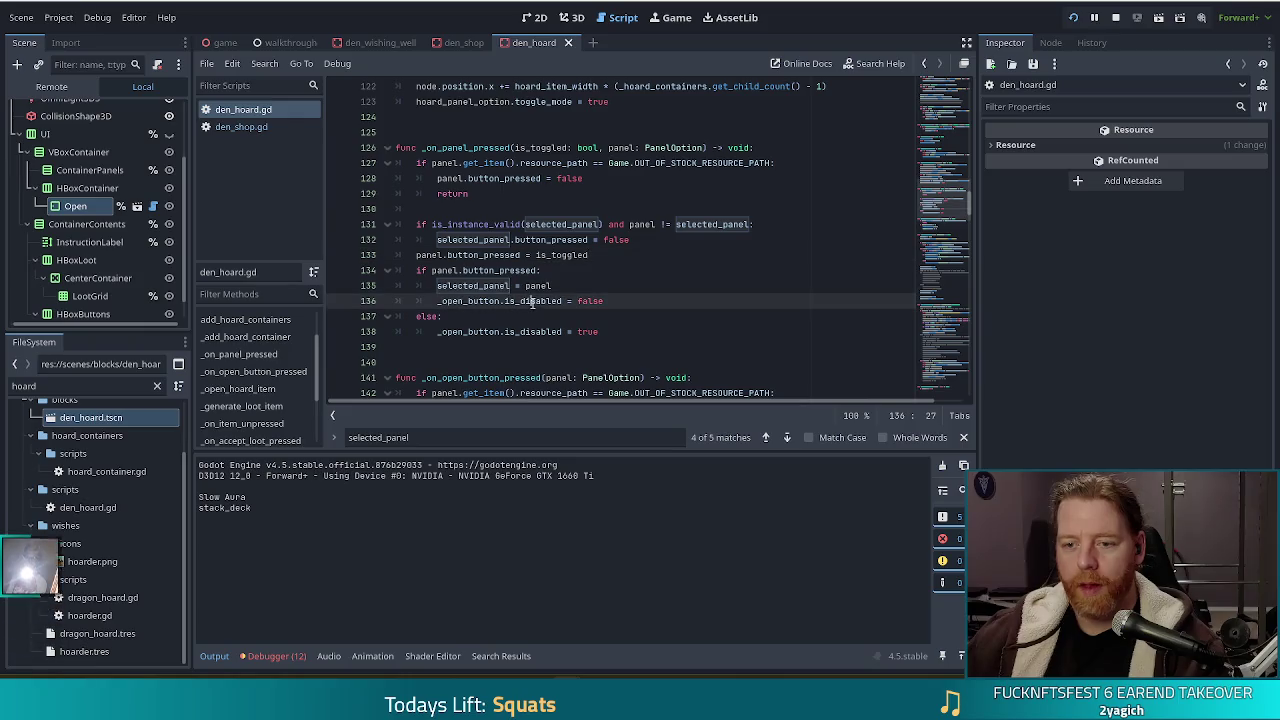
pyautogui.click(625, 331)
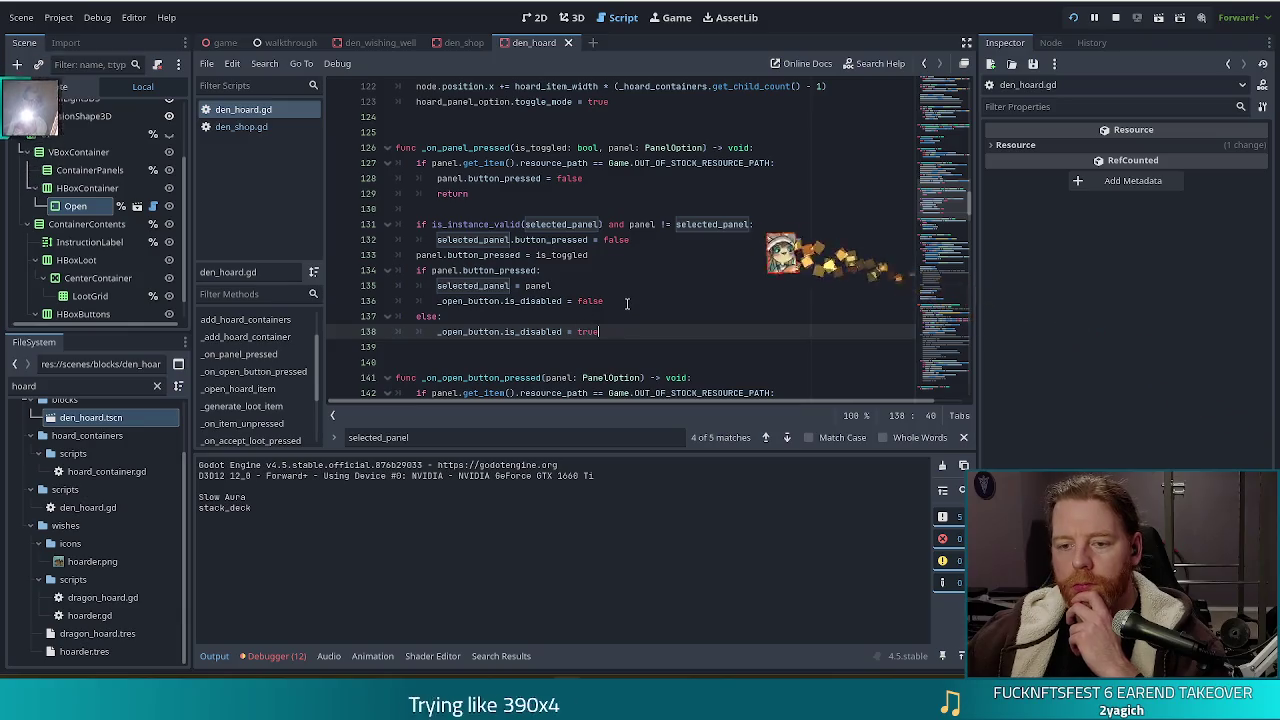
pyautogui.click(627, 301)
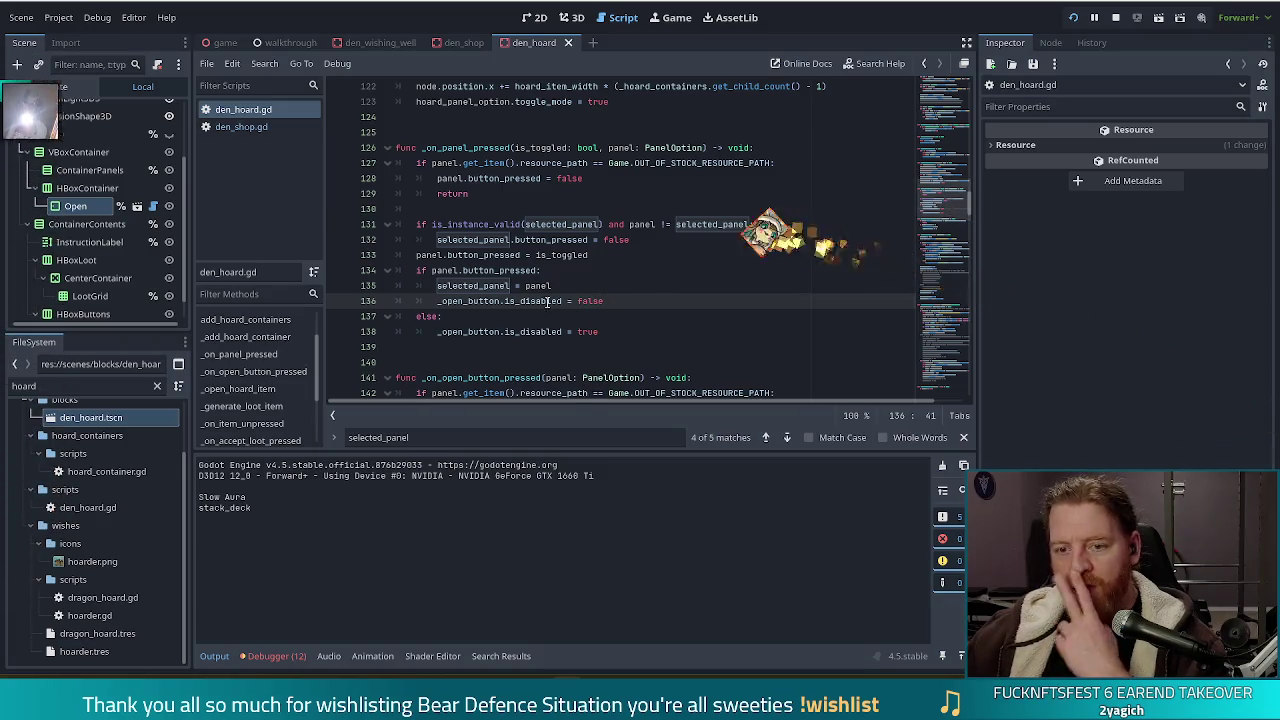
pyautogui.moveTo(510, 270); pyautogui.dragTo(541, 331)
pyautogui.press('F5')
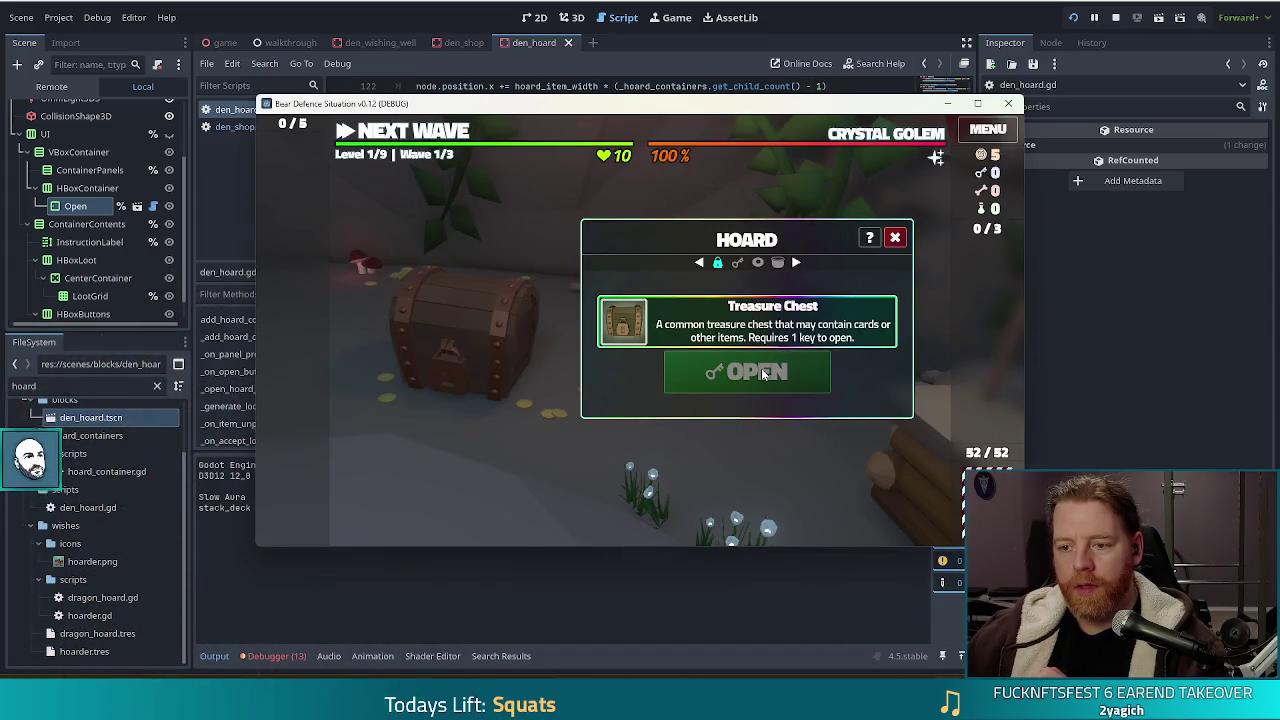
# Put a breakpoint on line 134 and select the Treasure Chest in-game to test it
pyautogui.click(741, 330)
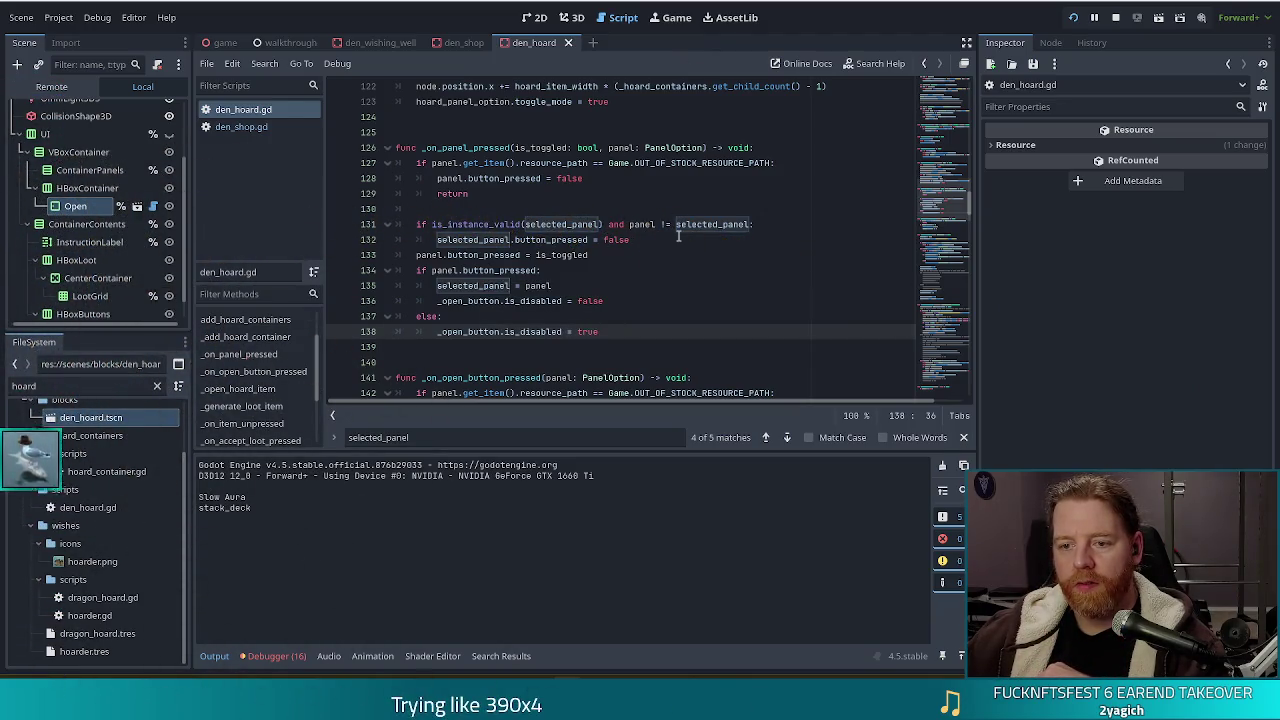
pyautogui.click(337, 270)
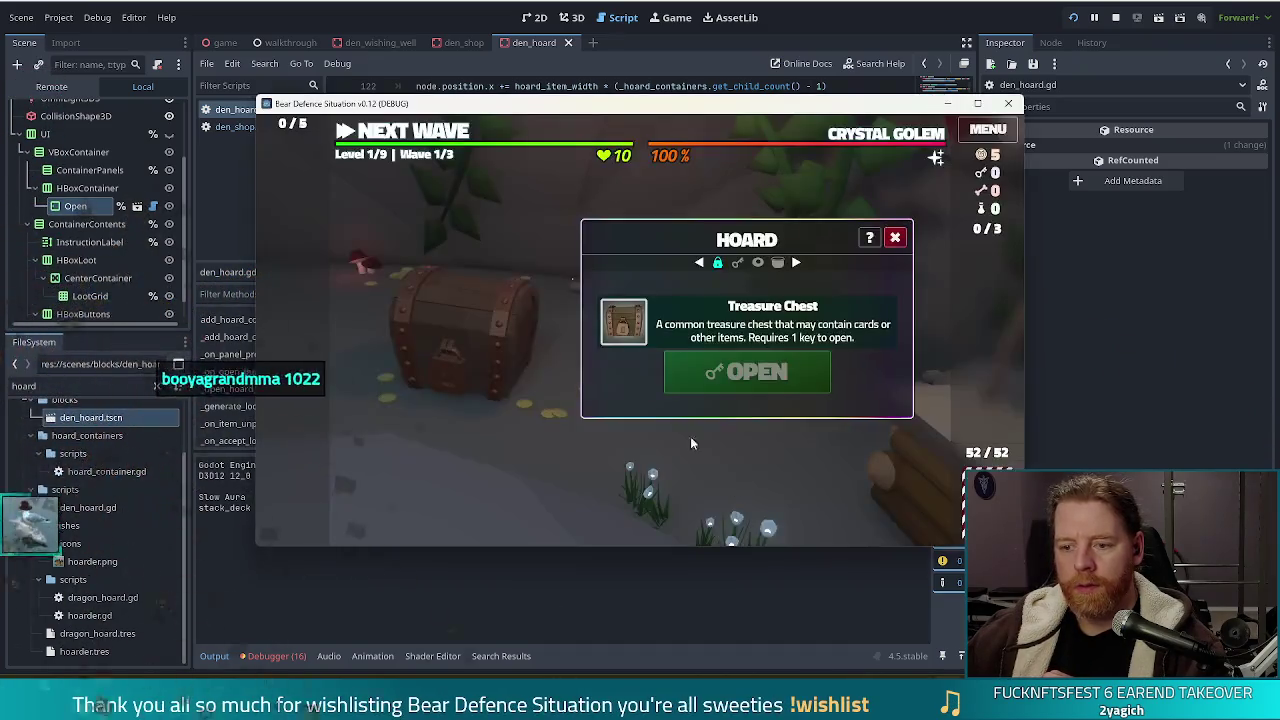
pyautogui.hotkey('alt', 'Tab')
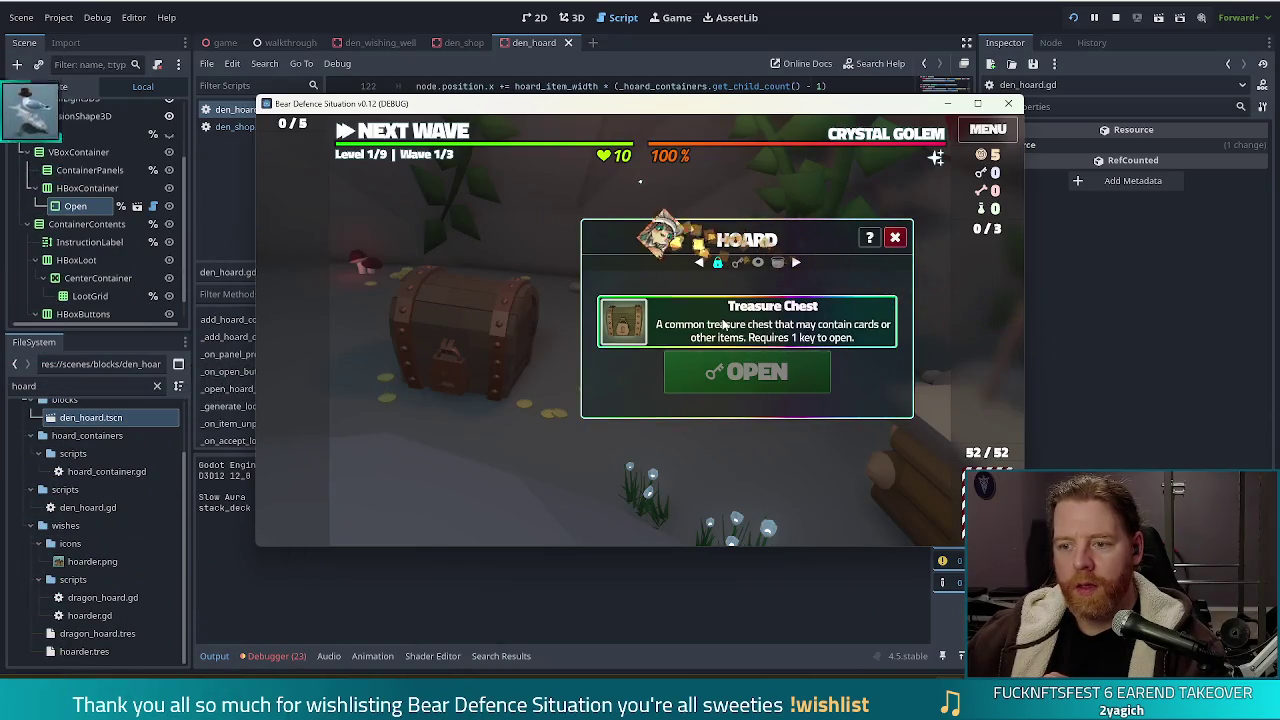
pyautogui.click(798, 306)
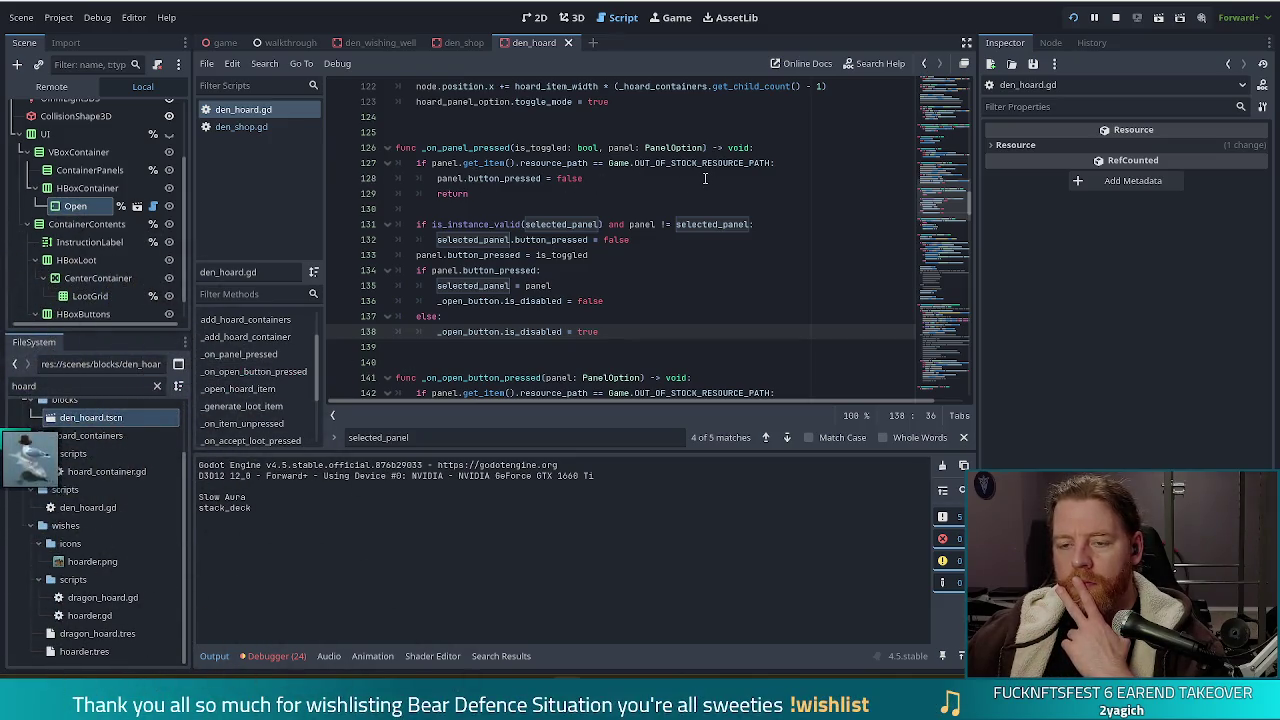
# Add a breakpoint on line 131 of den_hoard.gd and scroll through the surrounding code
pyautogui.click(338, 224)
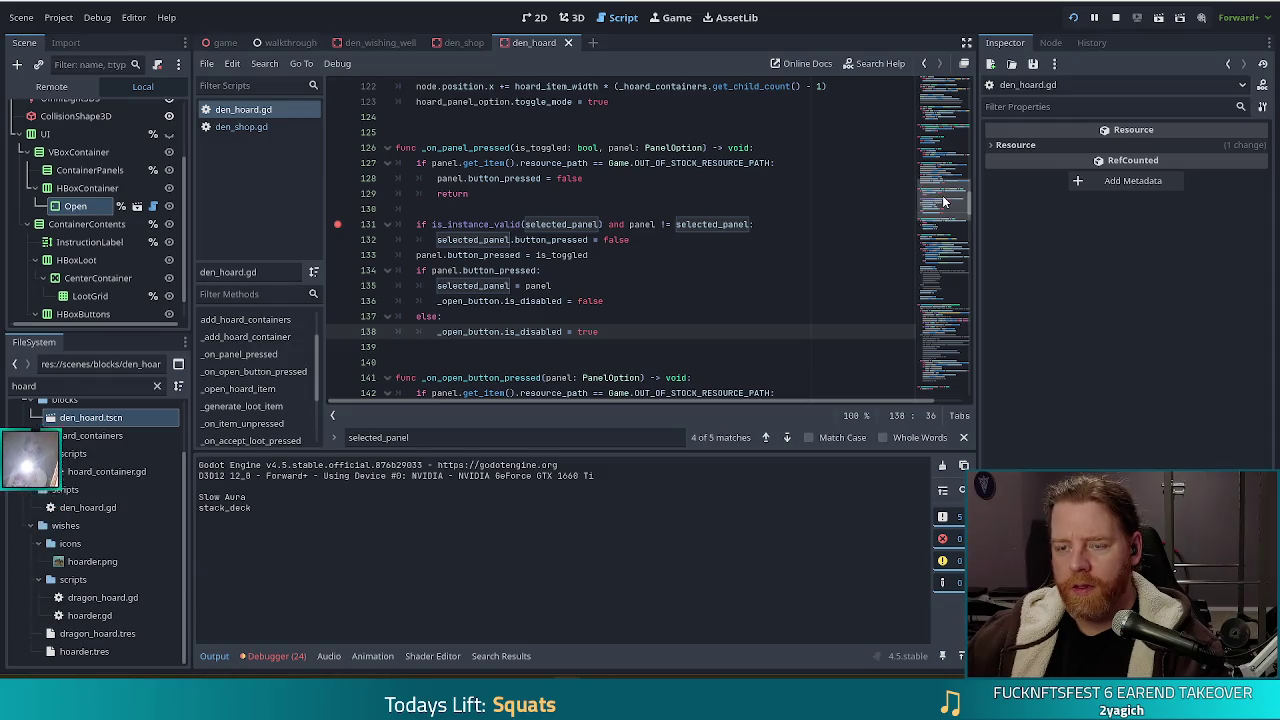
pyautogui.scroll(2, 943, 195)
pyautogui.scroll(1, 942, 194)
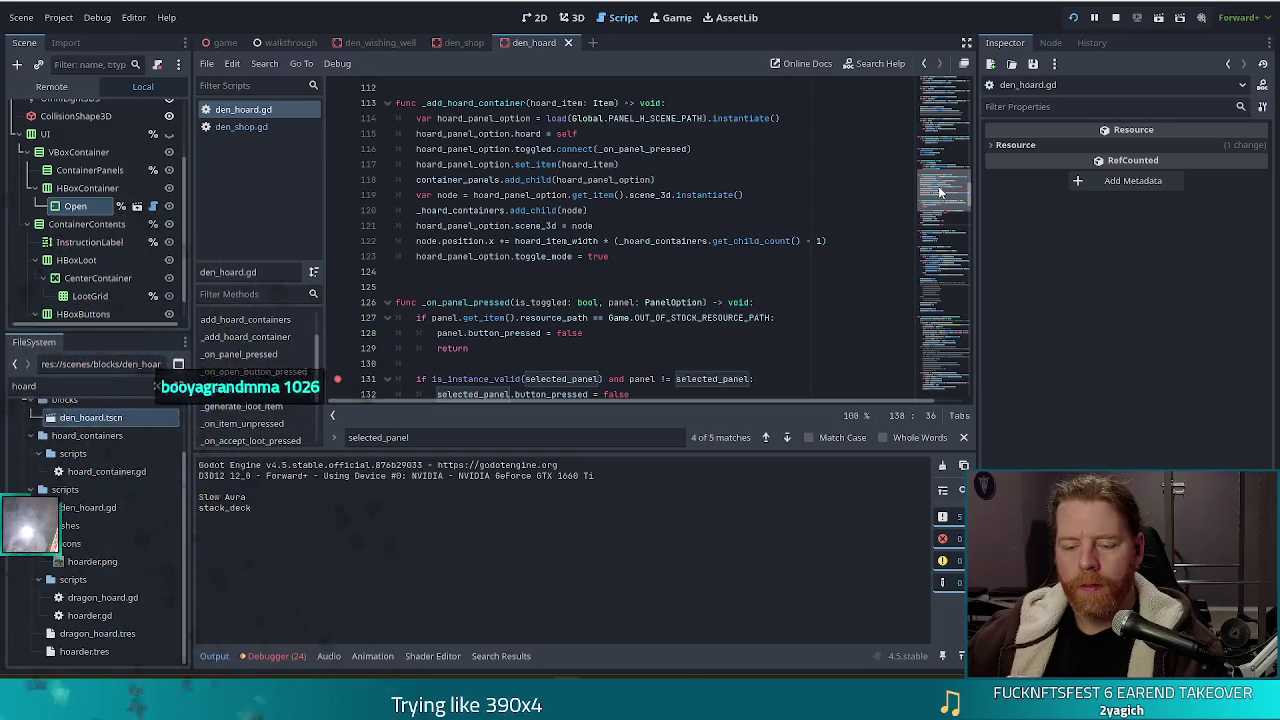
pyautogui.scroll(-2, 558, 278)
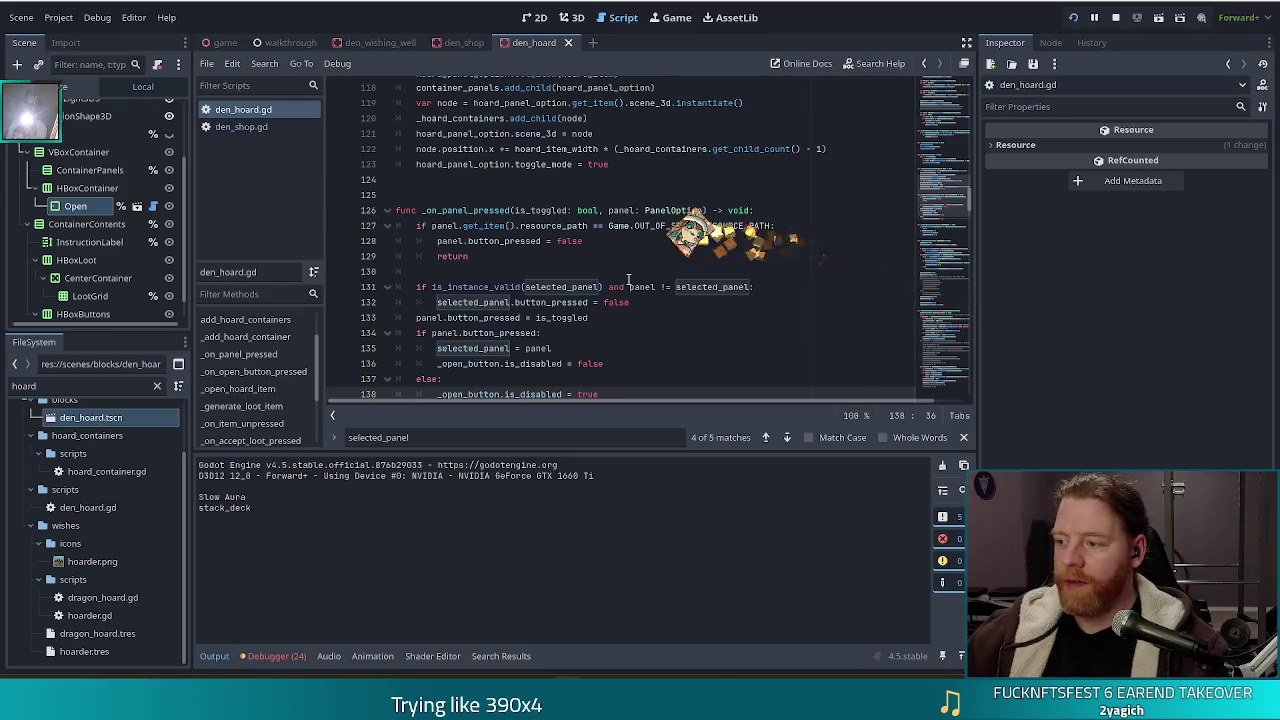
pyautogui.scroll(4, 638, 277)
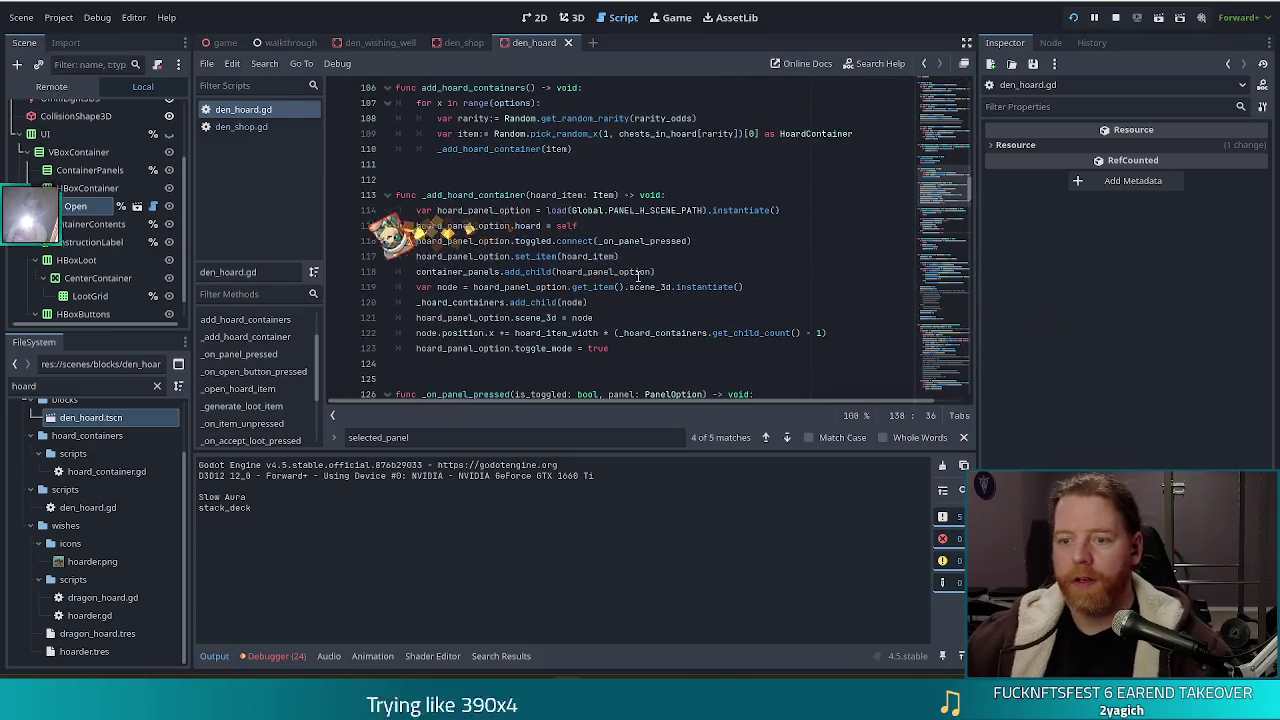
# Copy .bind(shop_panel_option) from line 85 of den_shop.gd and return to den_hoard.gd
pyautogui.click(259, 128)
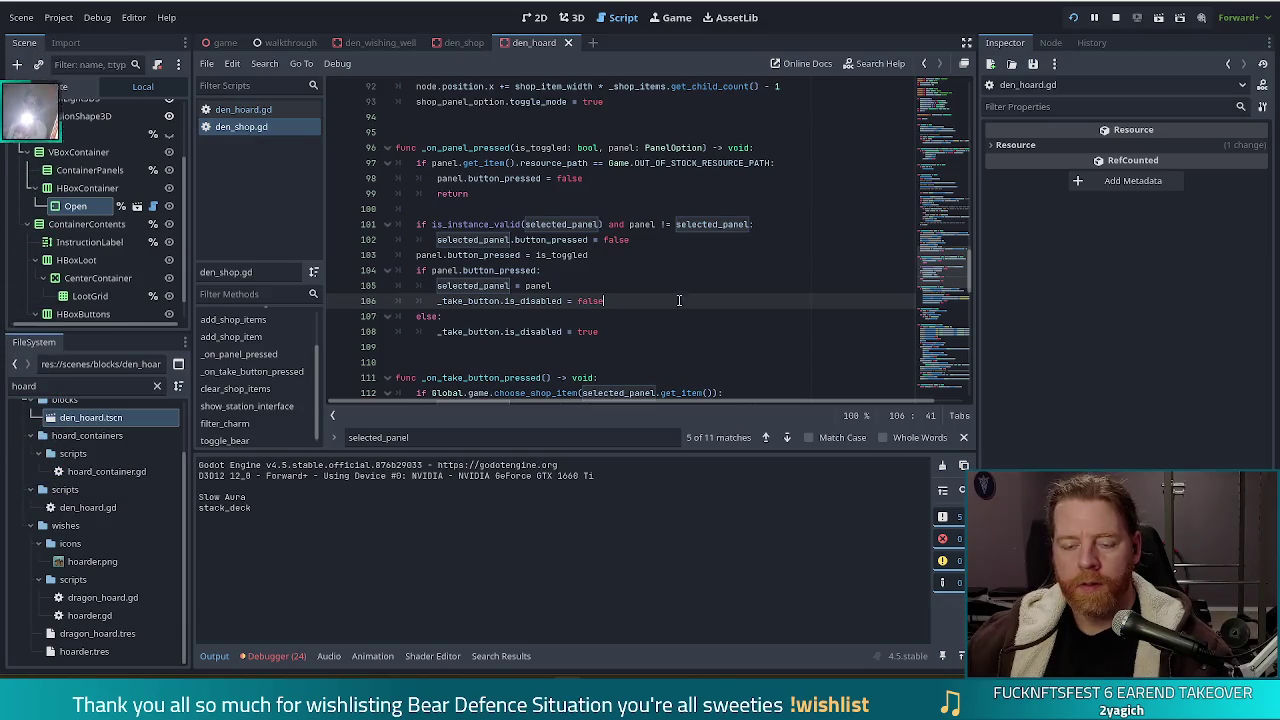
pyautogui.scroll(-4, 665, 300)
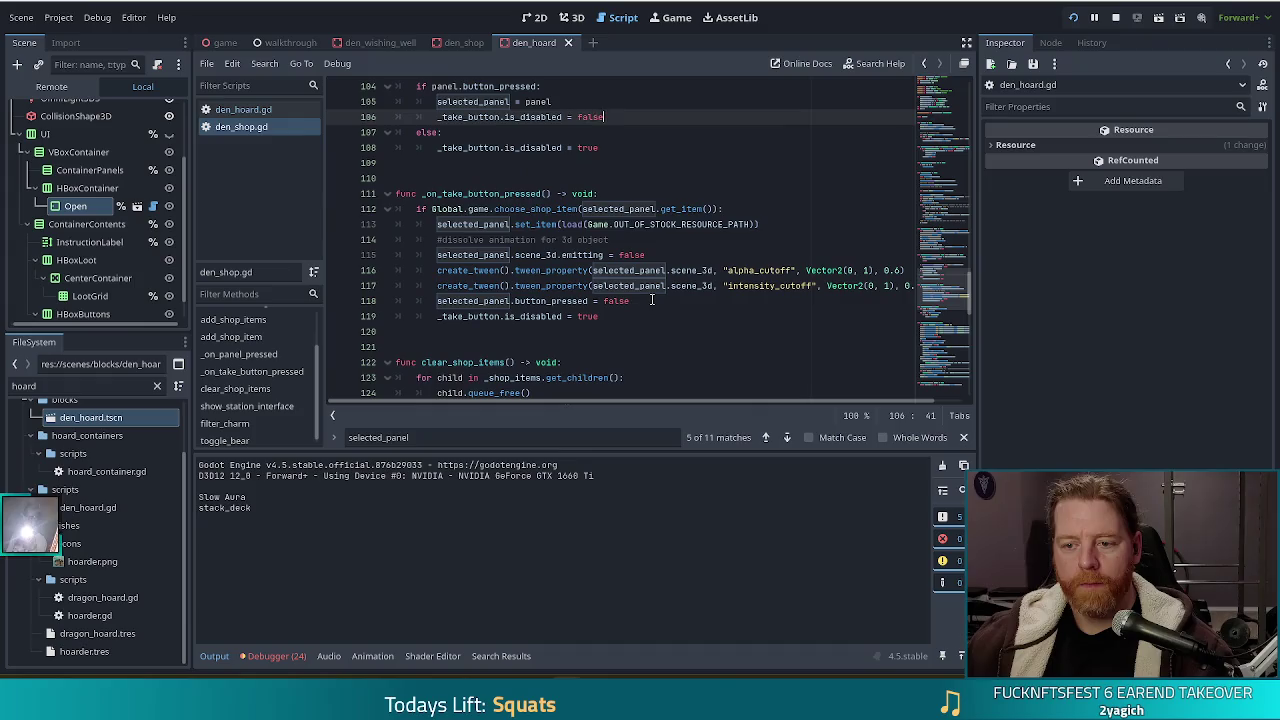
pyautogui.scroll(5, 655, 300)
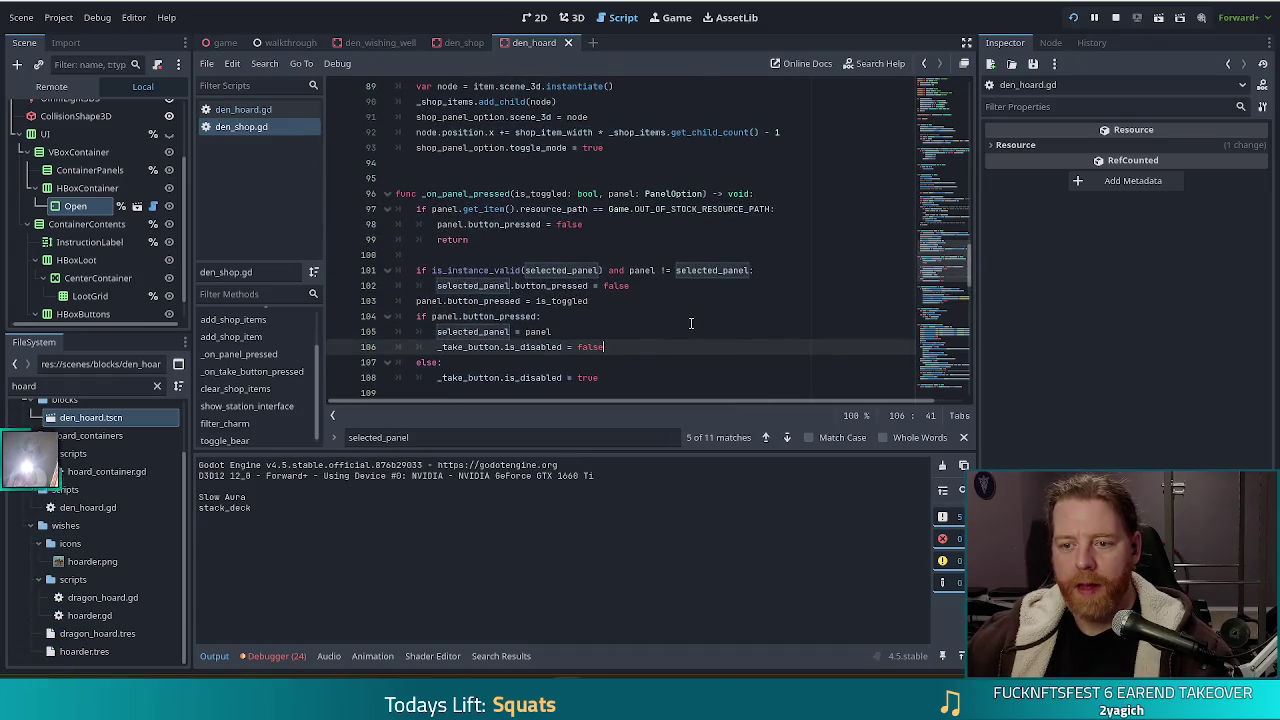
pyautogui.scroll(6, 688, 322)
pyautogui.scroll(-5, 688, 322)
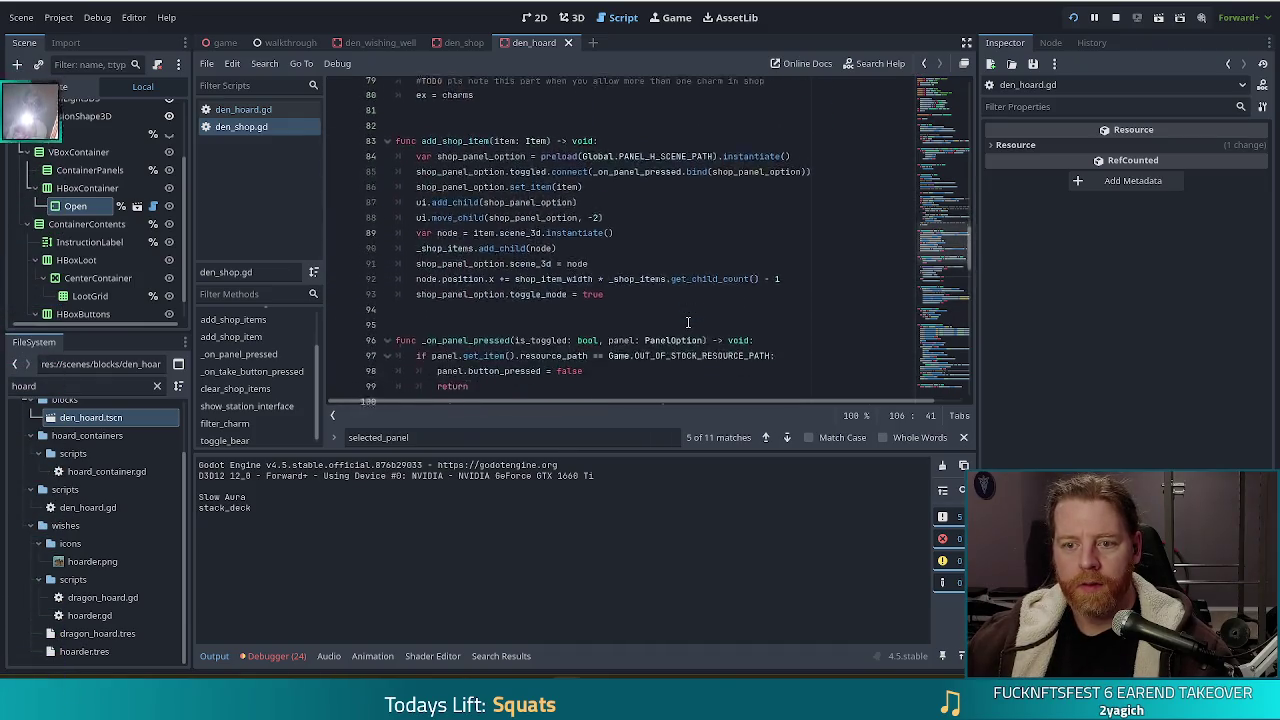
pyautogui.scroll(-4, 666, 277)
pyautogui.scroll(5, 666, 271)
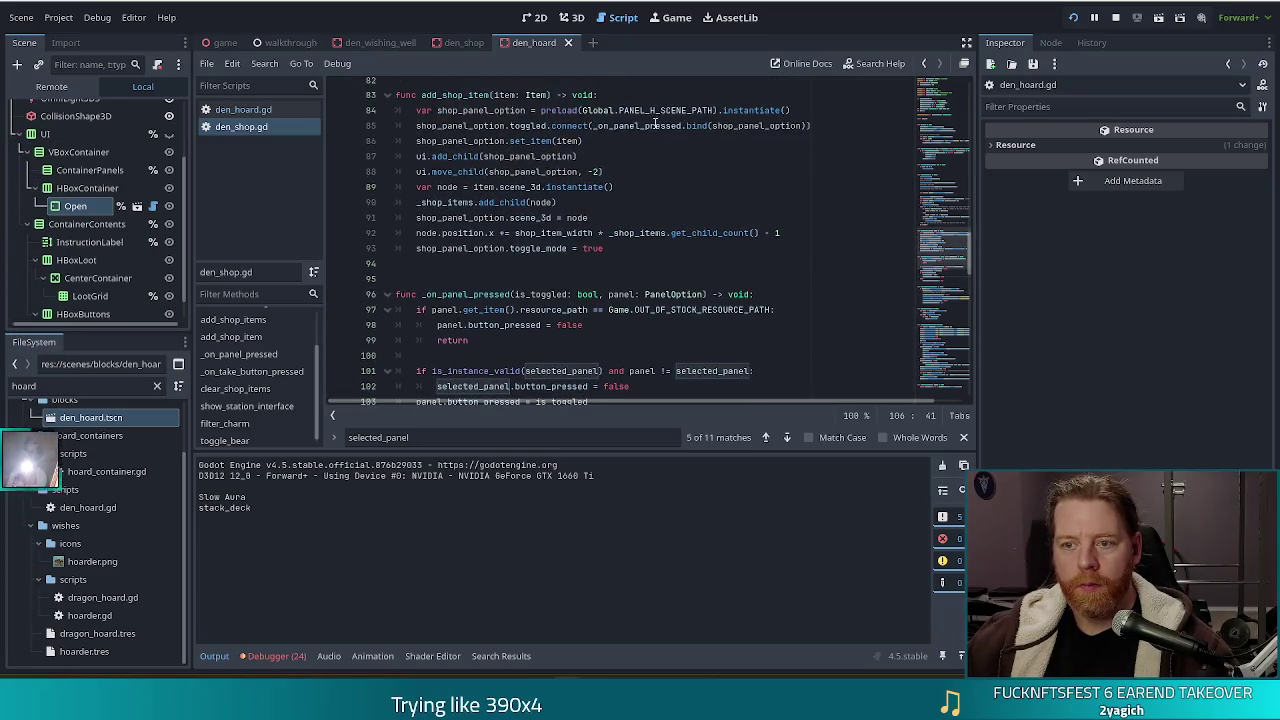
pyautogui.moveTo(684, 126); pyautogui.dragTo(808, 126)
pyautogui.hotkey('ctrl', 'c')
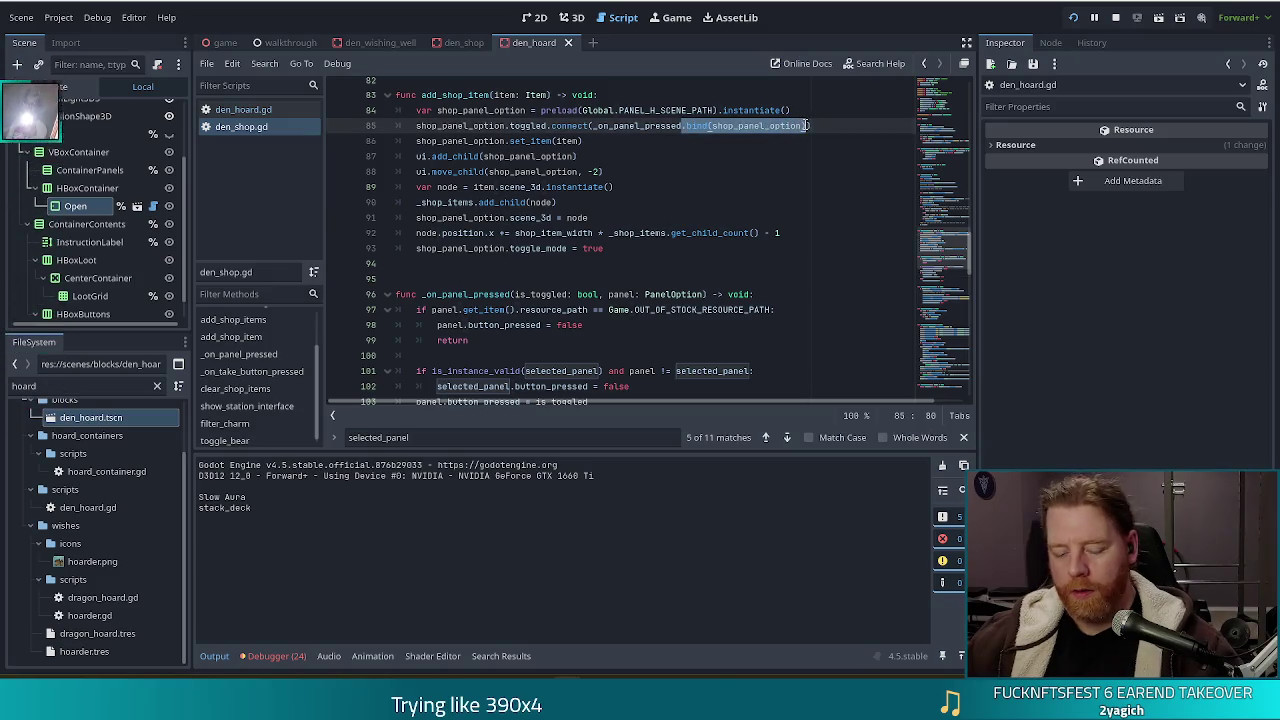
pyautogui.click(243, 109)
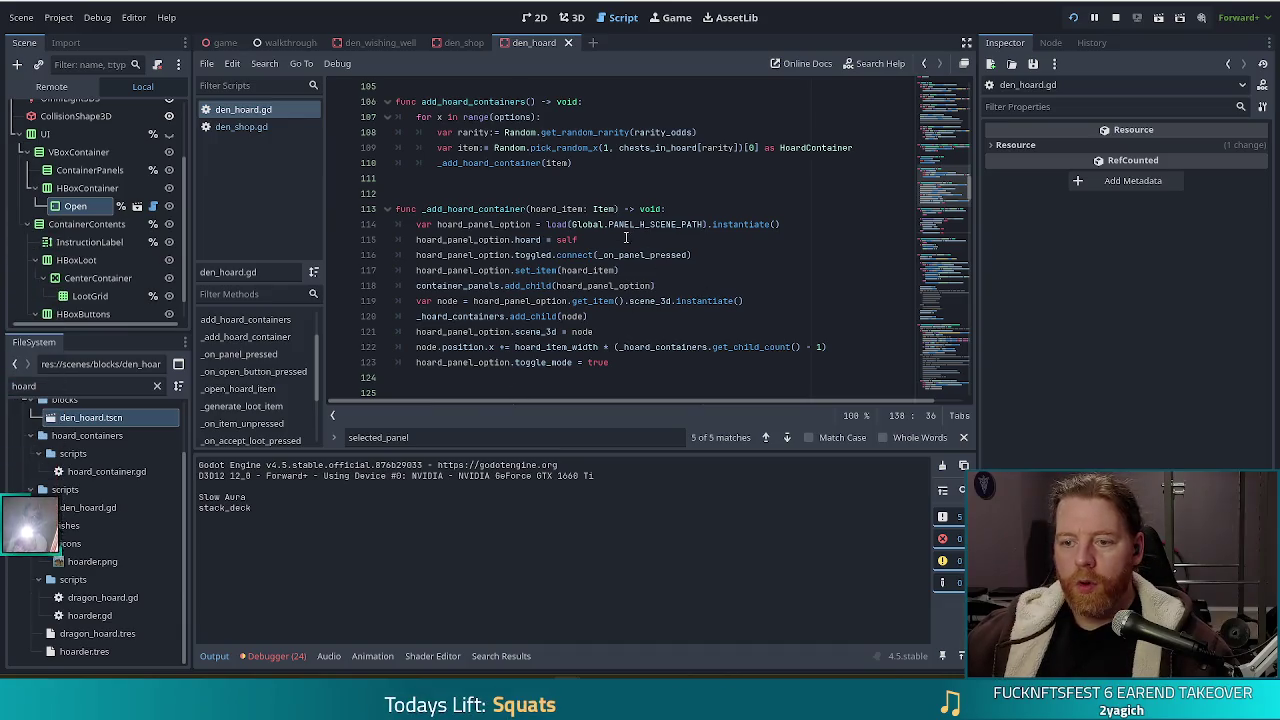
# Paste the bind call onto line 116, change shop to hoard, and save the script
pyautogui.click(690, 254)
pyautogui.hotkey('ctrl', 'v')
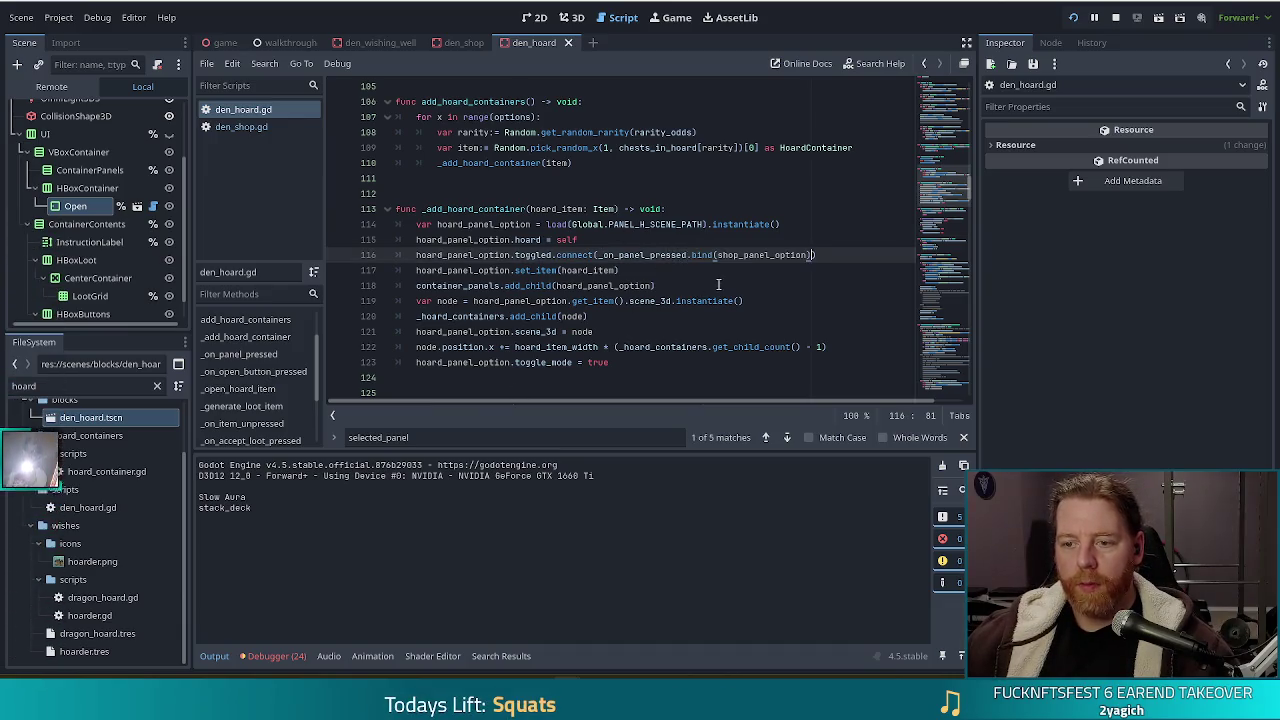
pyautogui.click(744, 254)
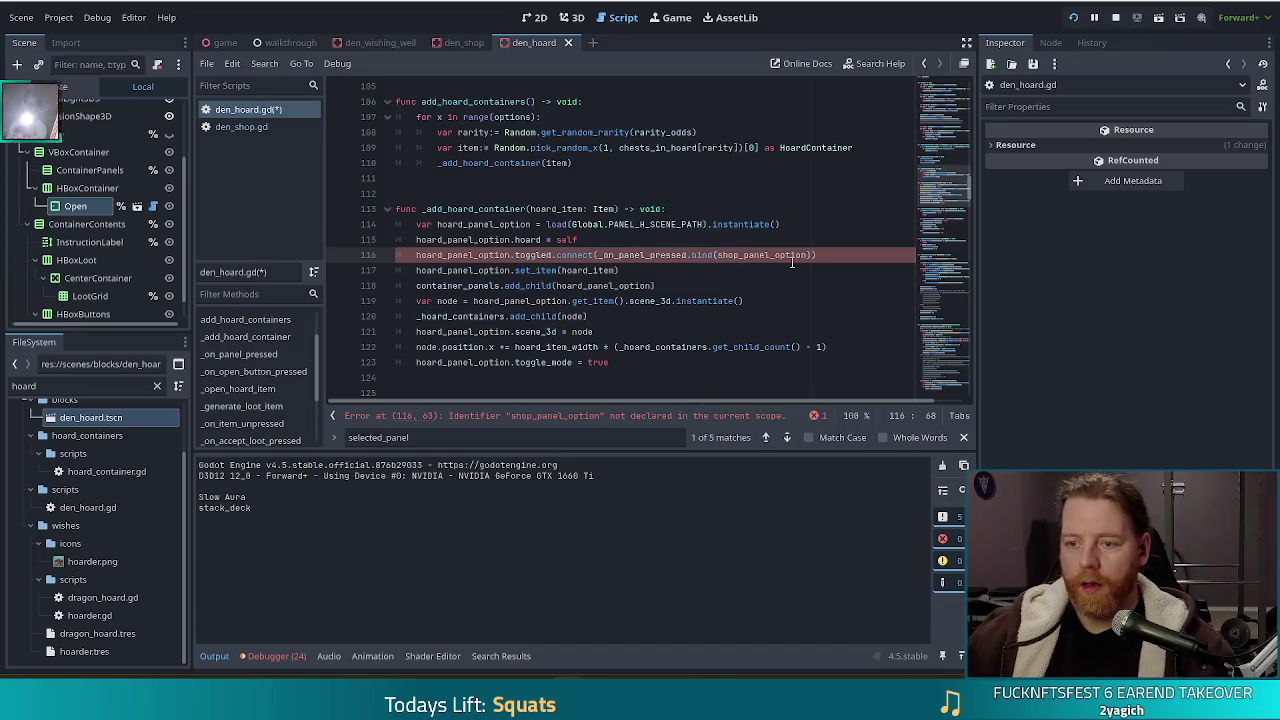
pyautogui.press('BackSpace')
pyautogui.press('BackSpace')
pyautogui.press('BackSpace')
pyautogui.write('hoard')
pyautogui.hotkey('ctrl', 's')
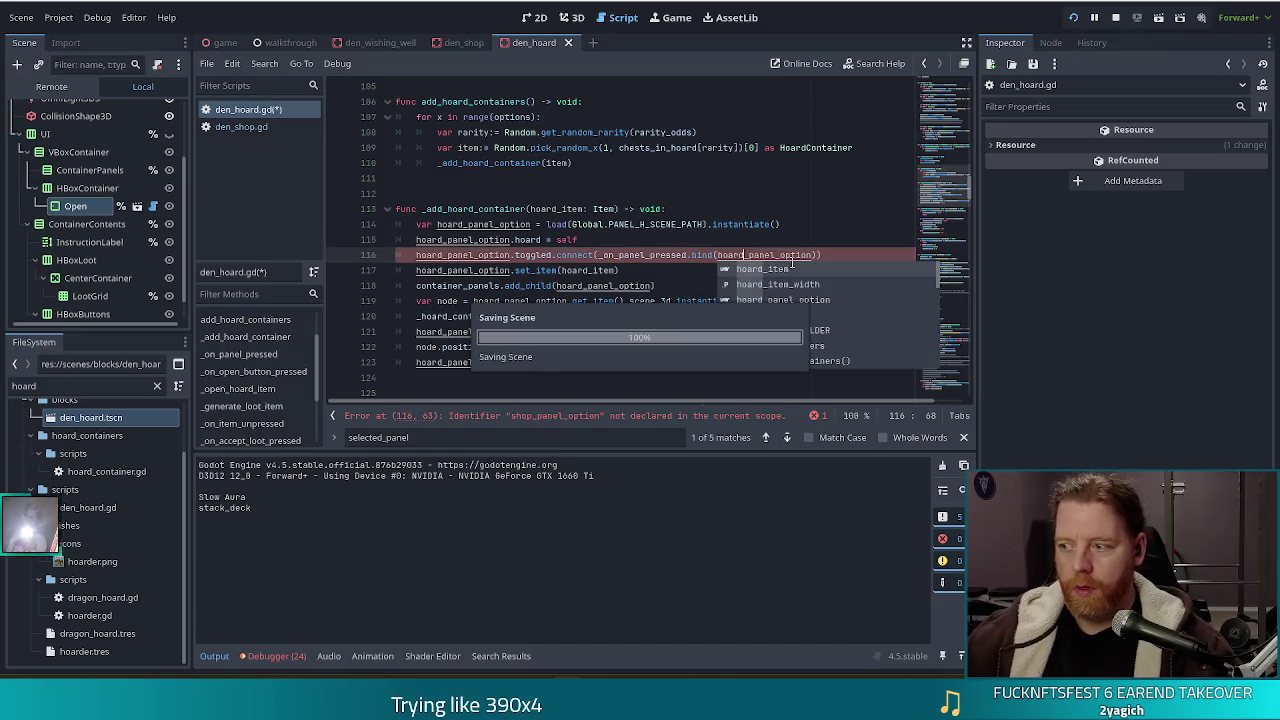
# Review lines 117–135 of the hoard panel code, then run the project with F5
pyautogui.click(660, 272)
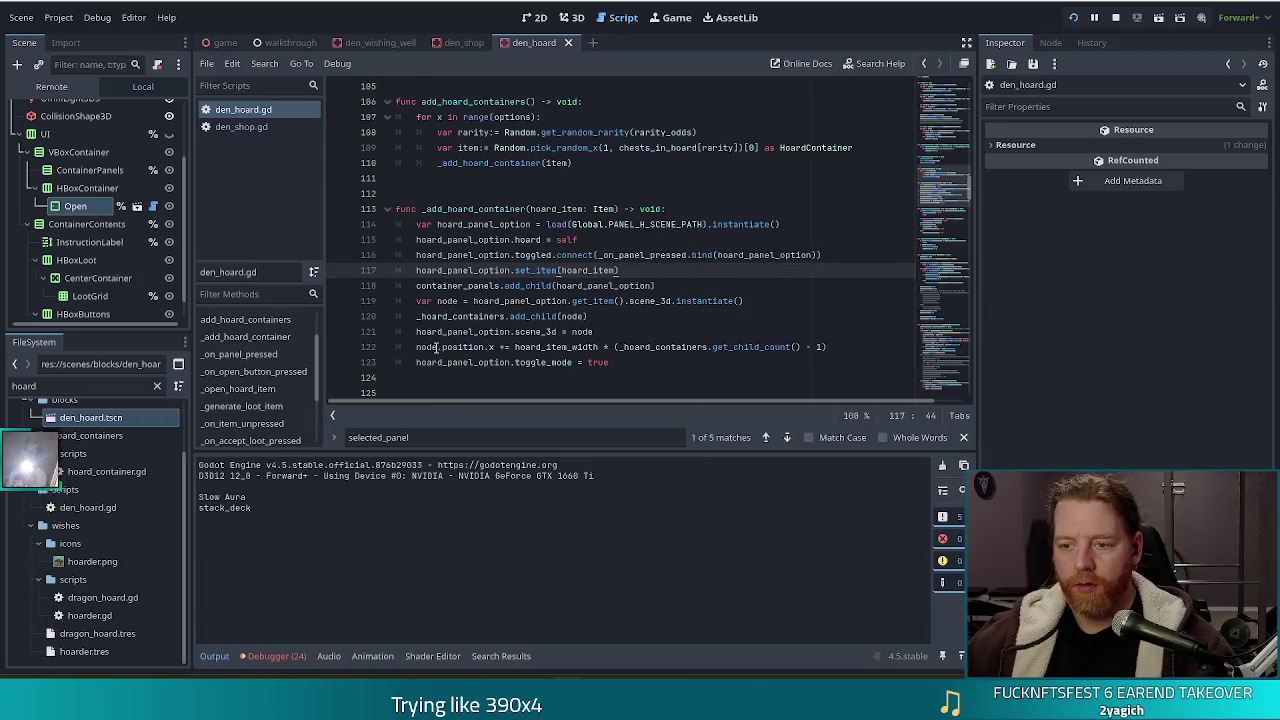
pyautogui.scroll(-3, 436, 347)
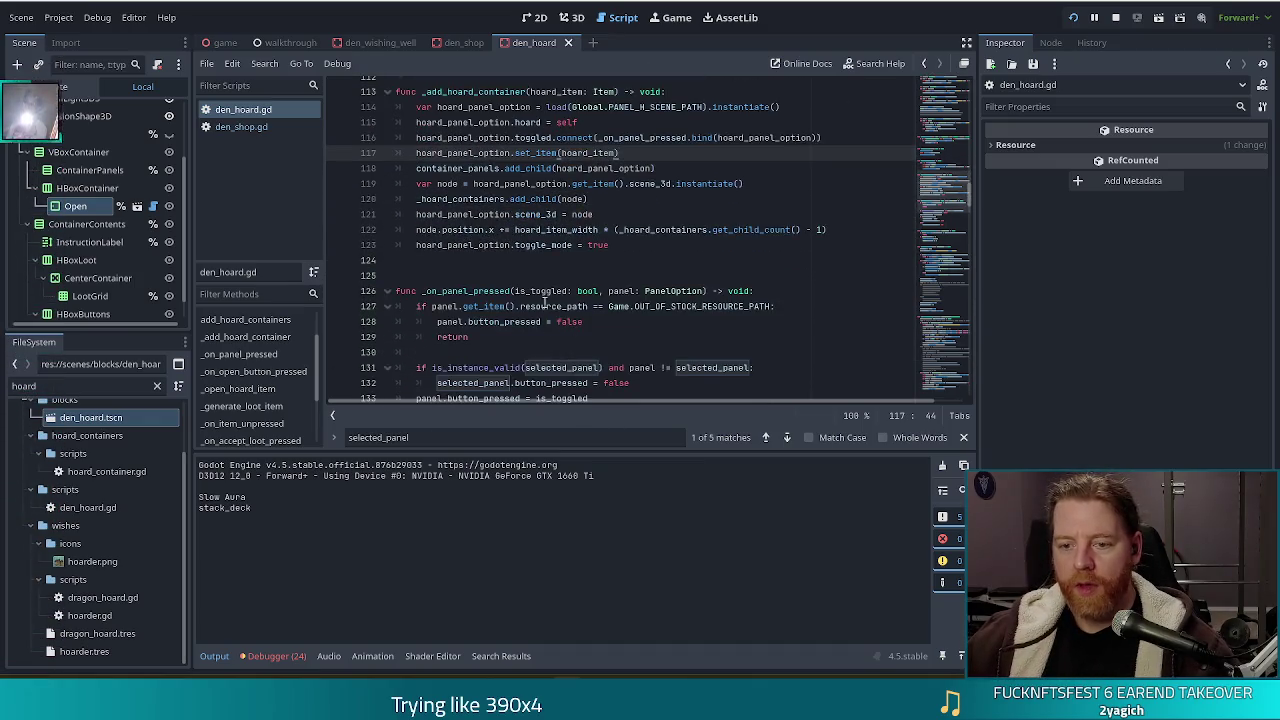
pyautogui.click(648, 291)
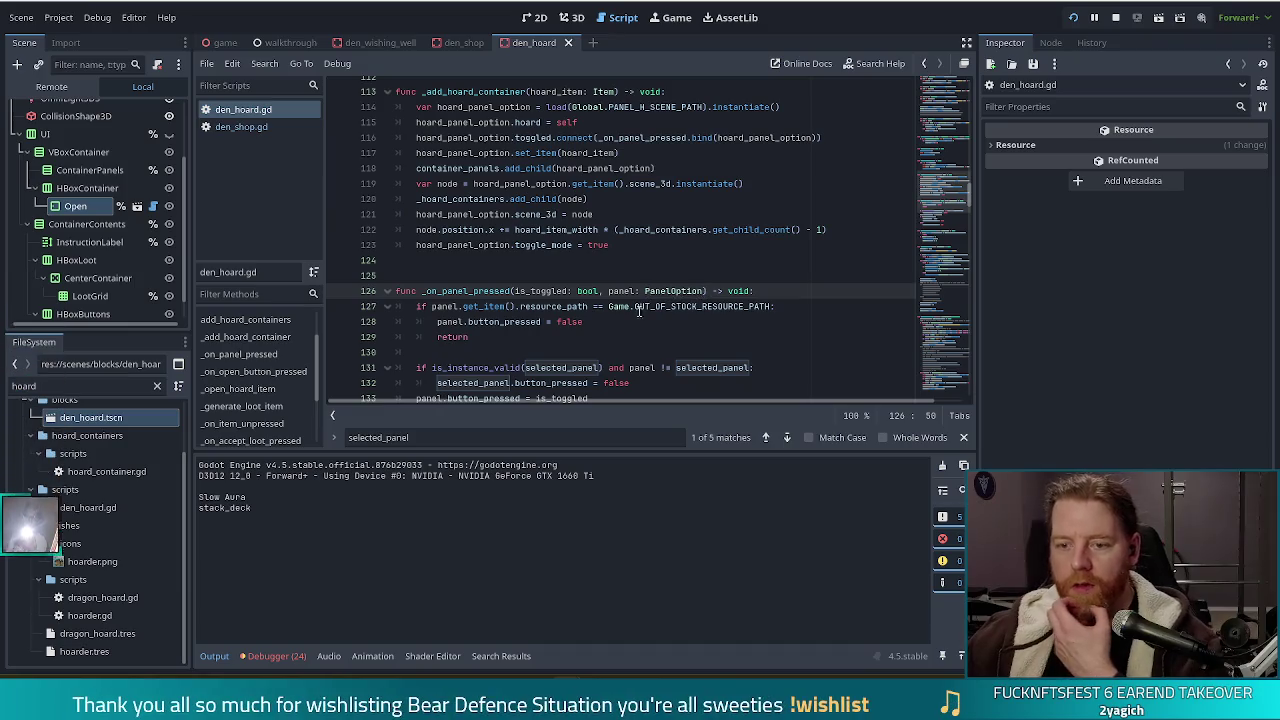
pyautogui.scroll(-3, 638, 310)
pyautogui.click(575, 290)
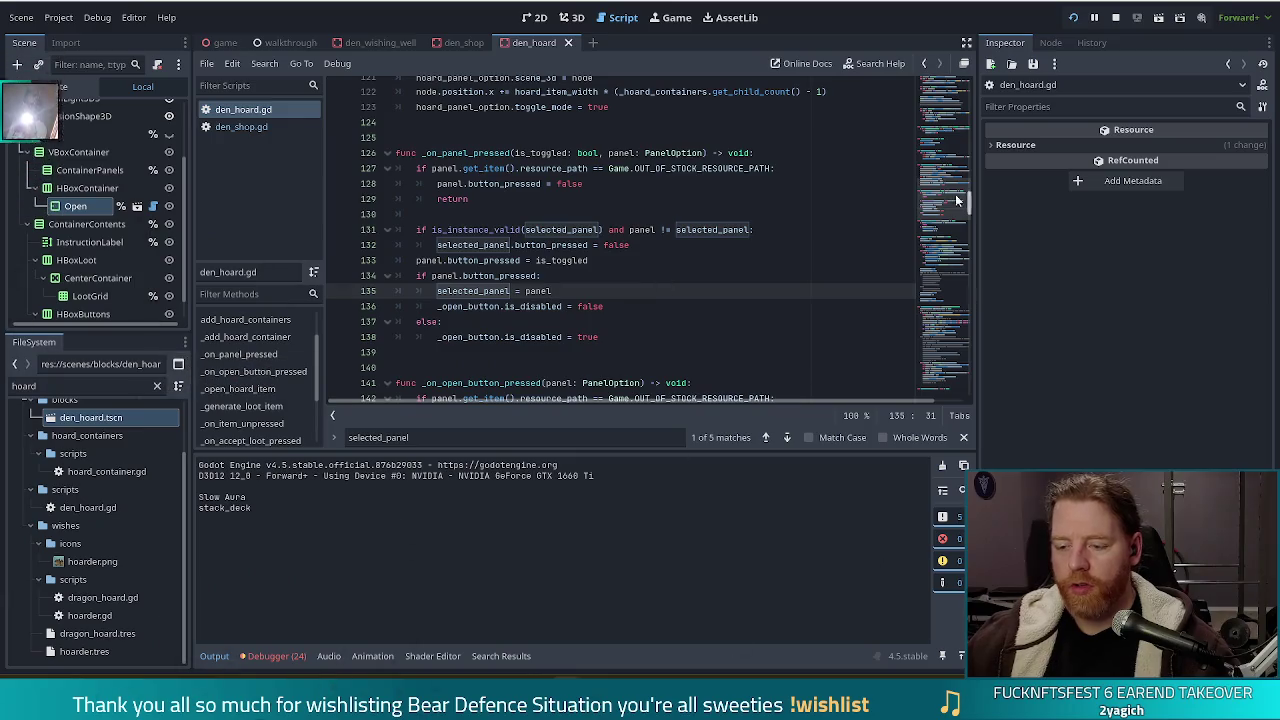
pyautogui.press('F5')
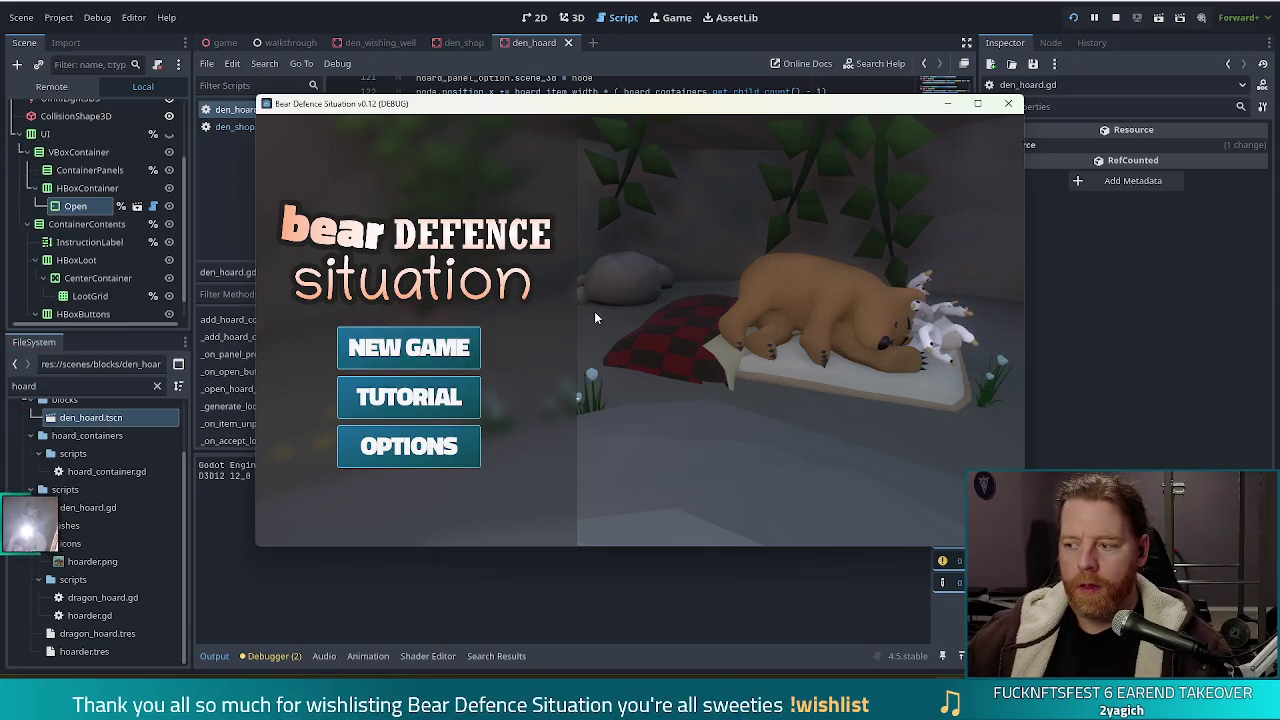
# Start a new game, then open and close the treasure chest's HOARD panel
pyautogui.click(401, 353)
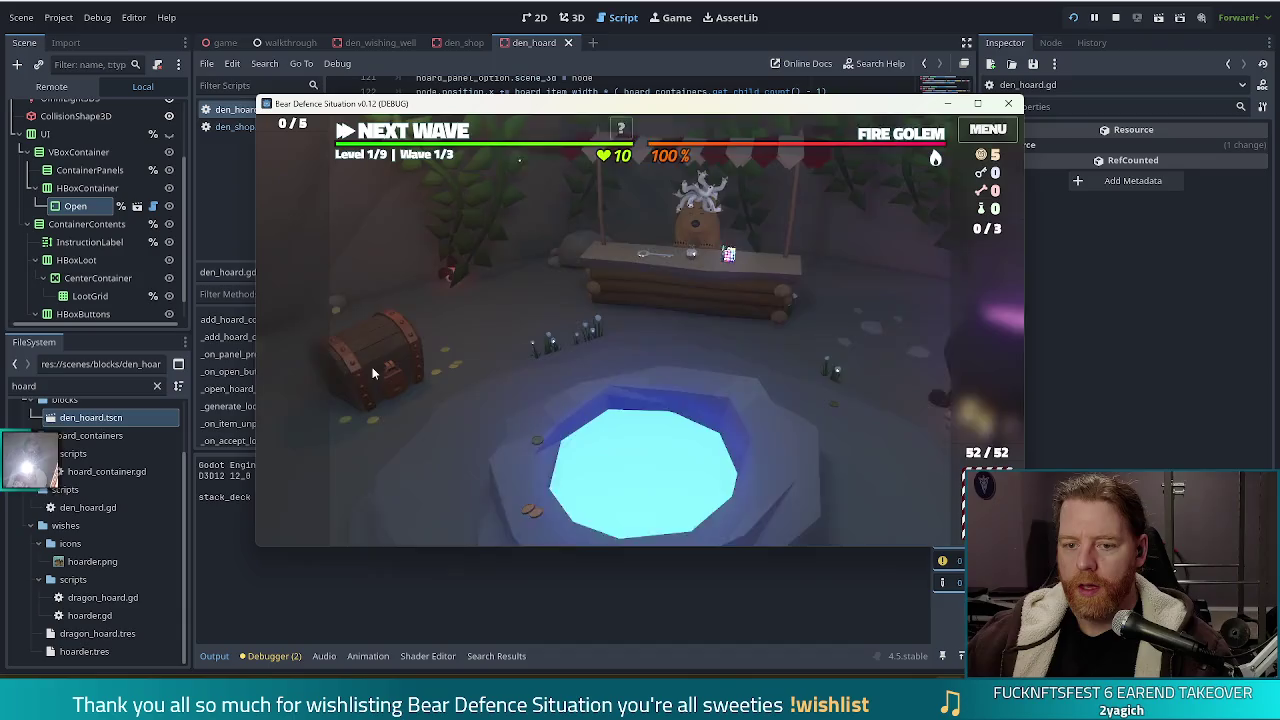
pyautogui.click(392, 323)
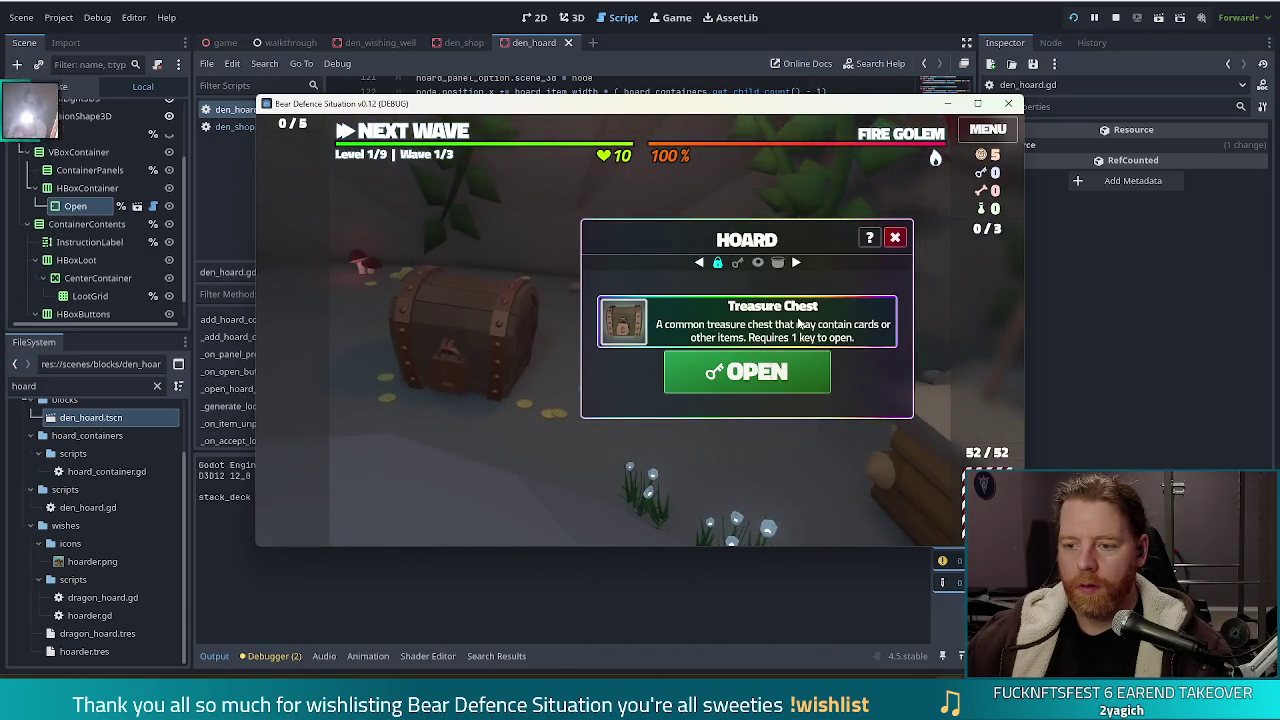
pyautogui.click(895, 237)
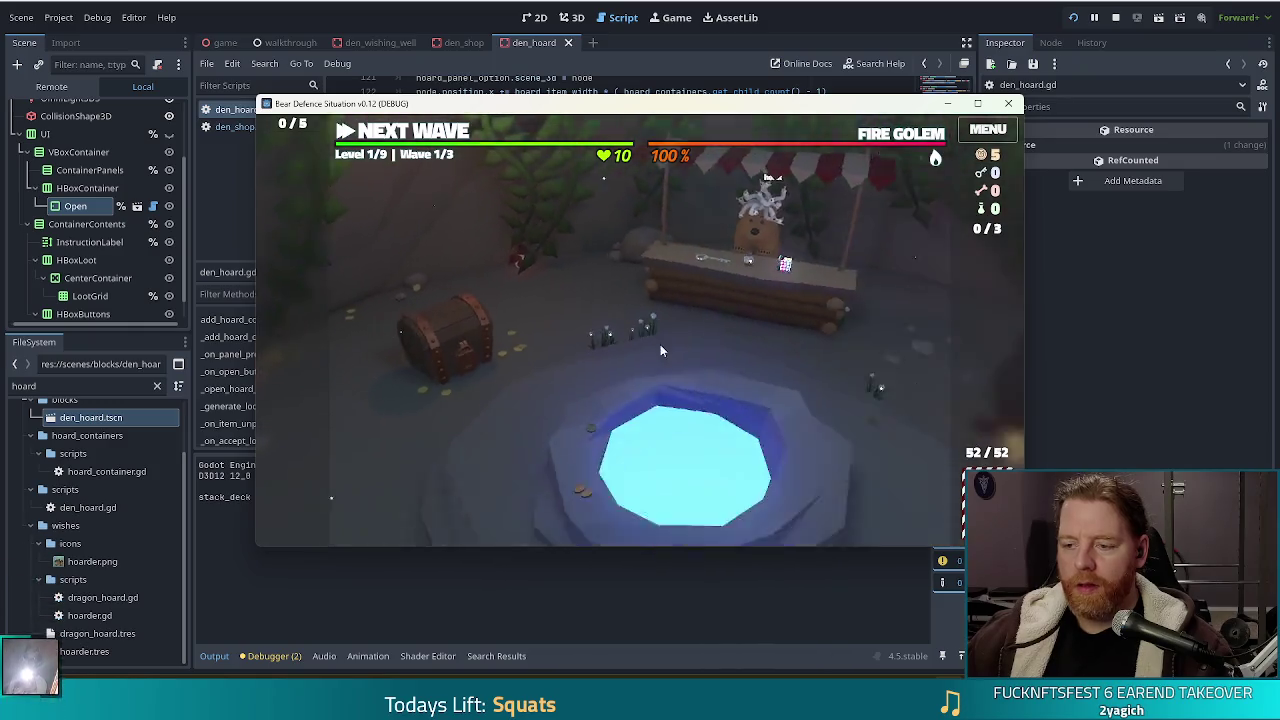
# Open the shop and select the Corgi Companion, Bottle and Key items
pyautogui.click(654, 255)
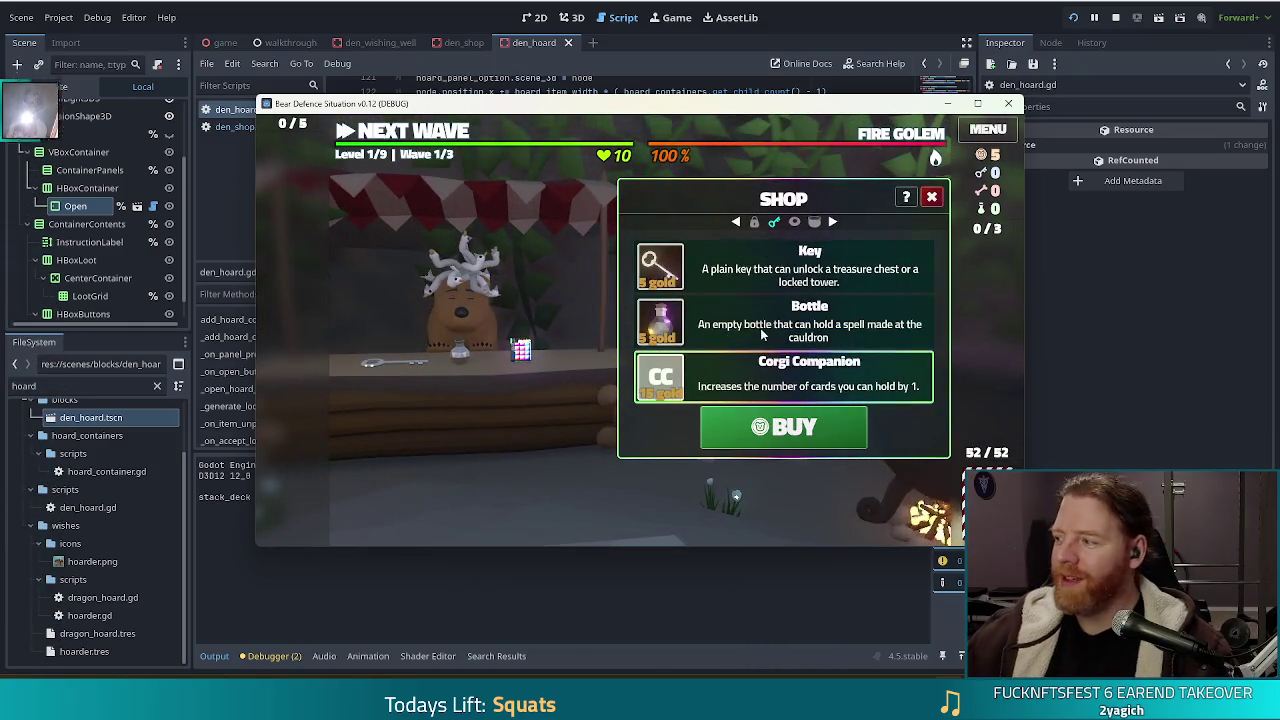
pyautogui.click(836, 423)
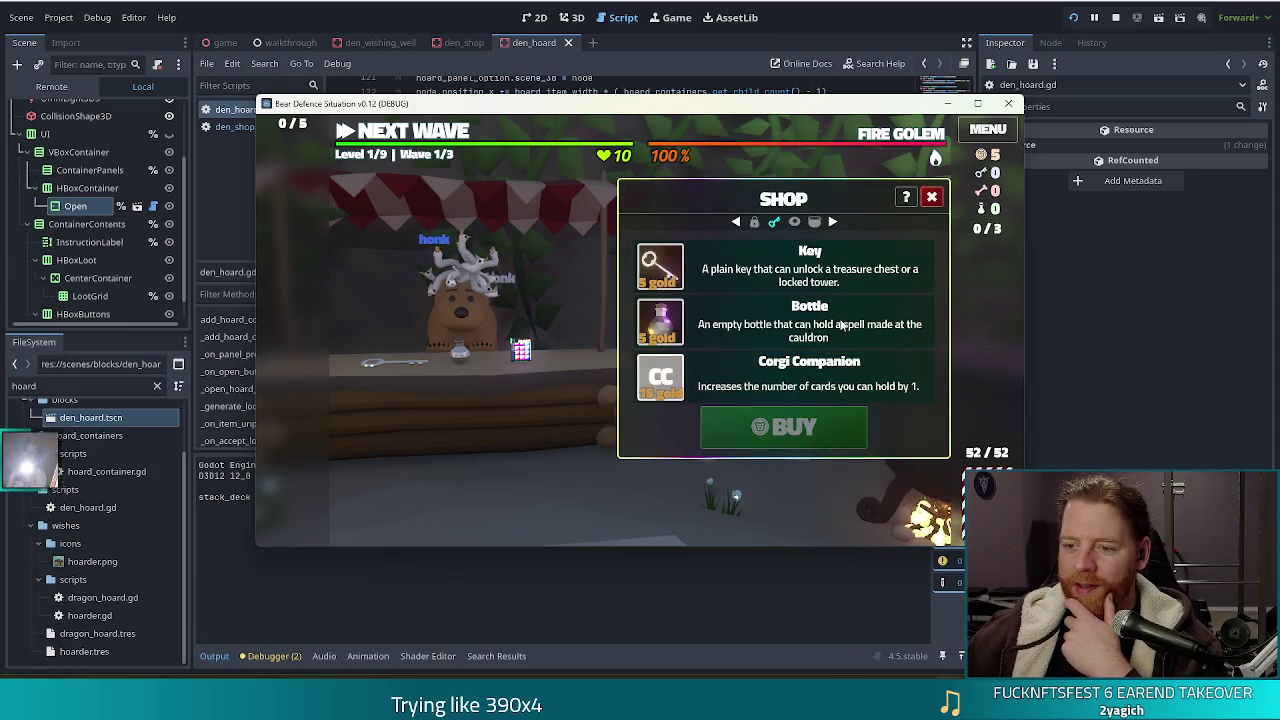
pyautogui.click(800, 325)
pyautogui.click(800, 270)
pyautogui.click(800, 378)
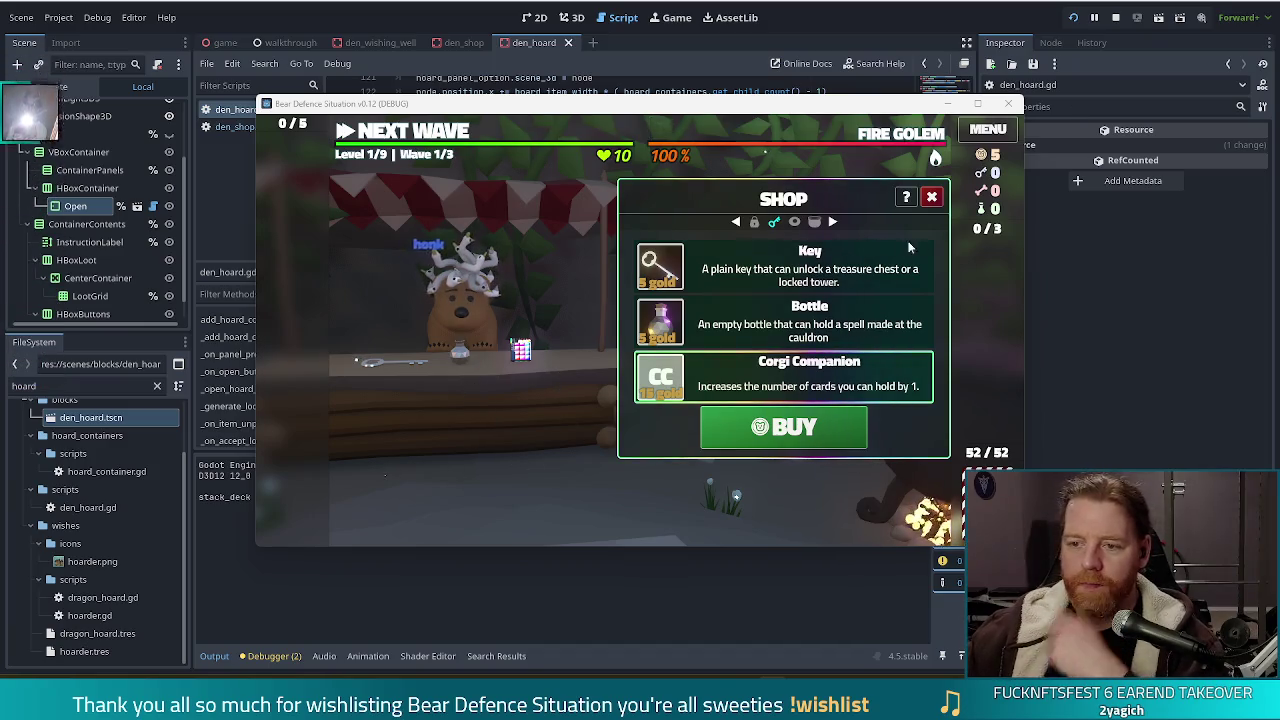
# Close the shop and try to OPEN the treasure chest with no keys
pyautogui.click(931, 196)
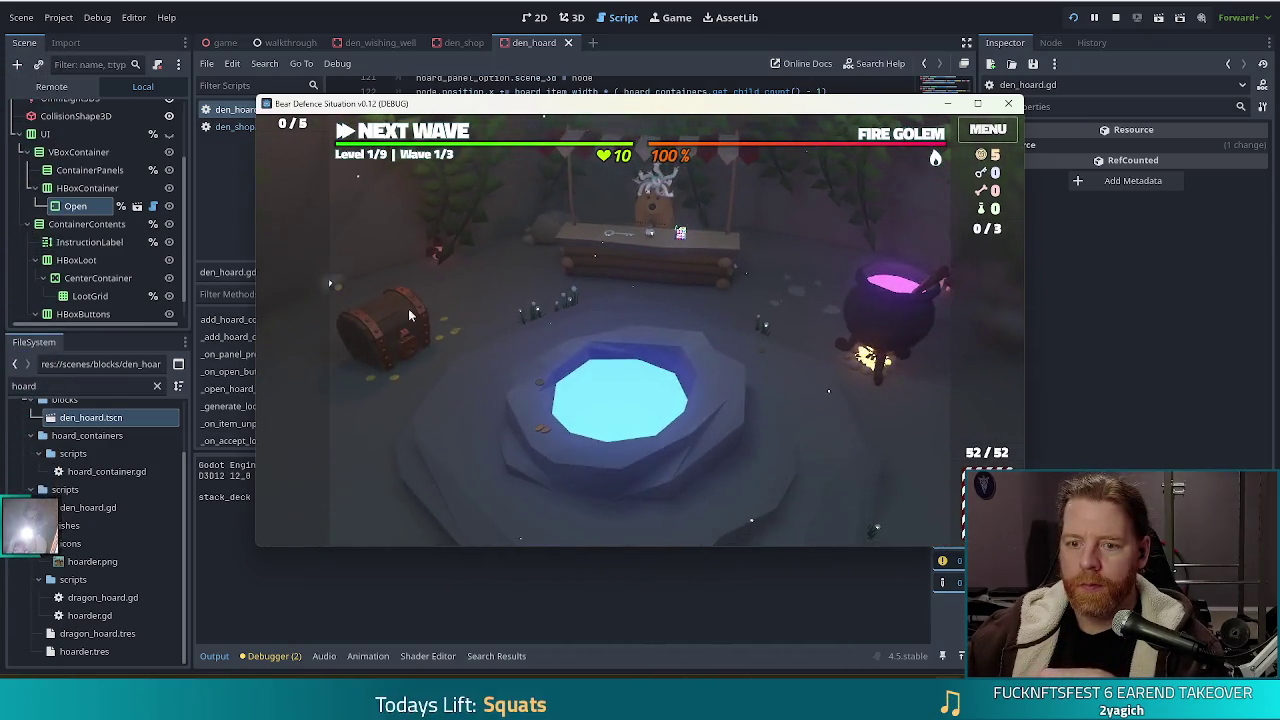
pyautogui.click(409, 311)
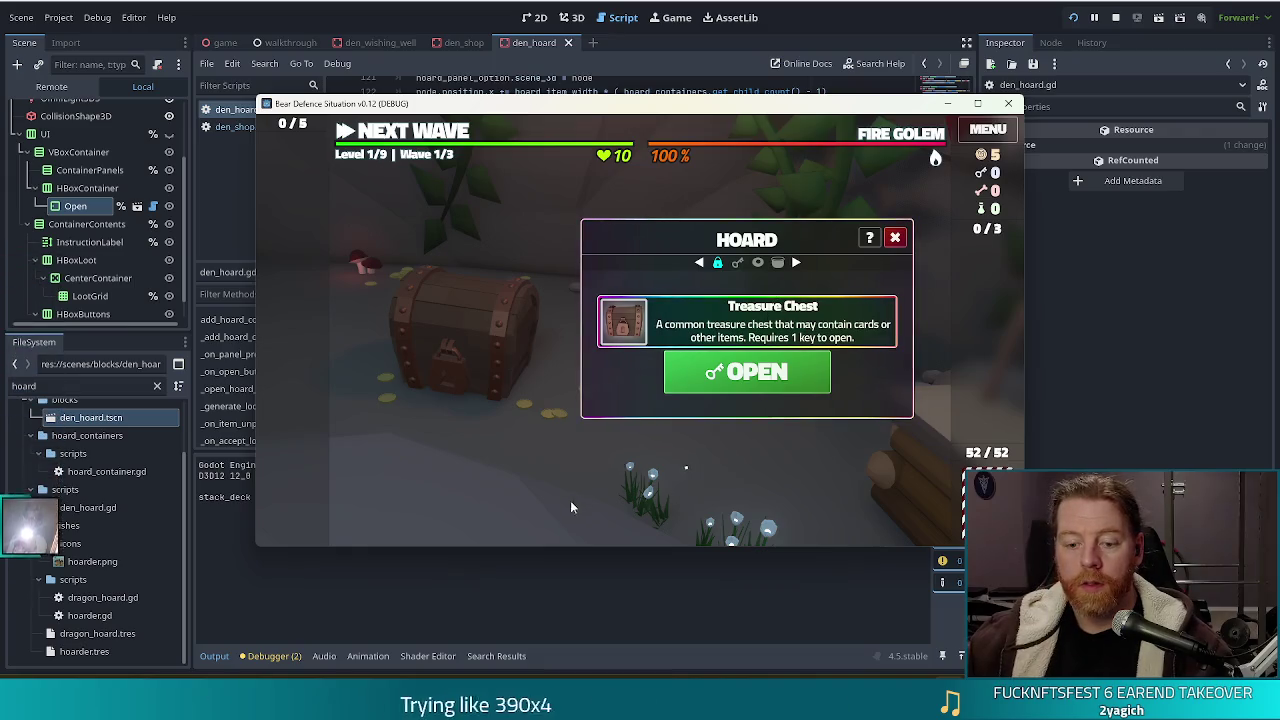
pyautogui.click(754, 374)
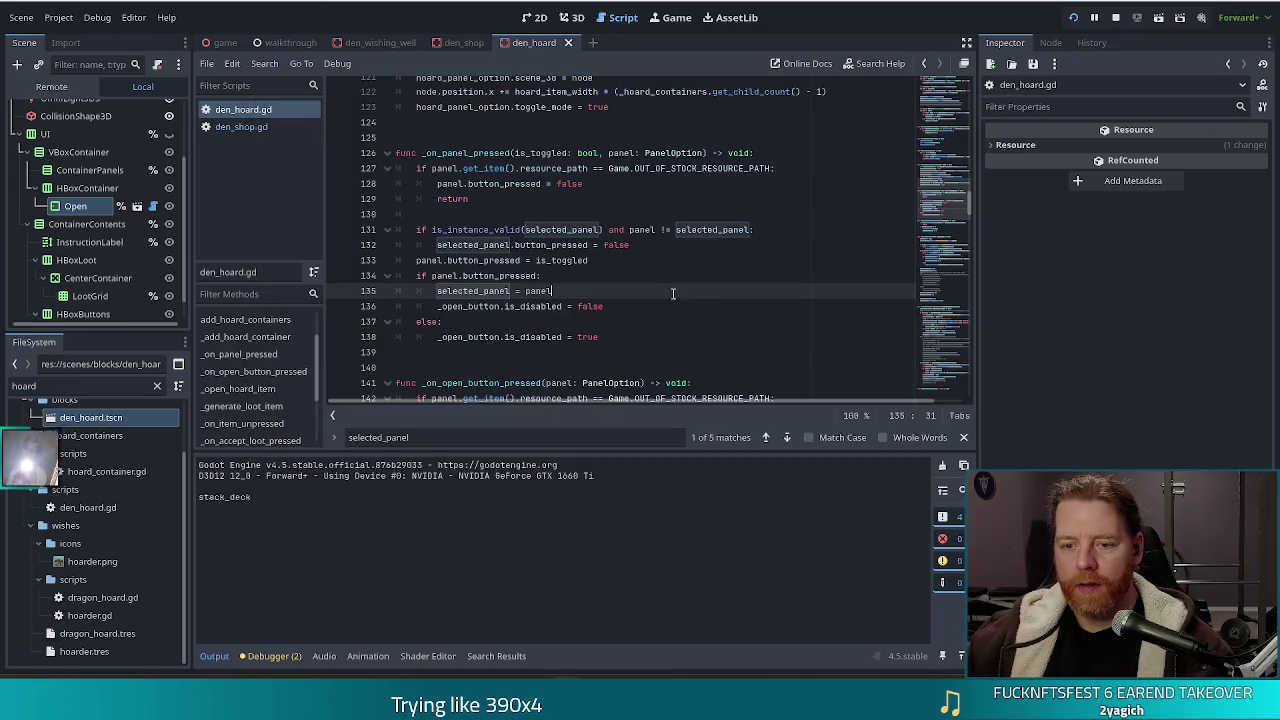
# Check the keys condition on line 144, then return to the game and close the HOARD panel
pyautogui.scroll(-3, 665, 291)
pyautogui.click(649, 288)
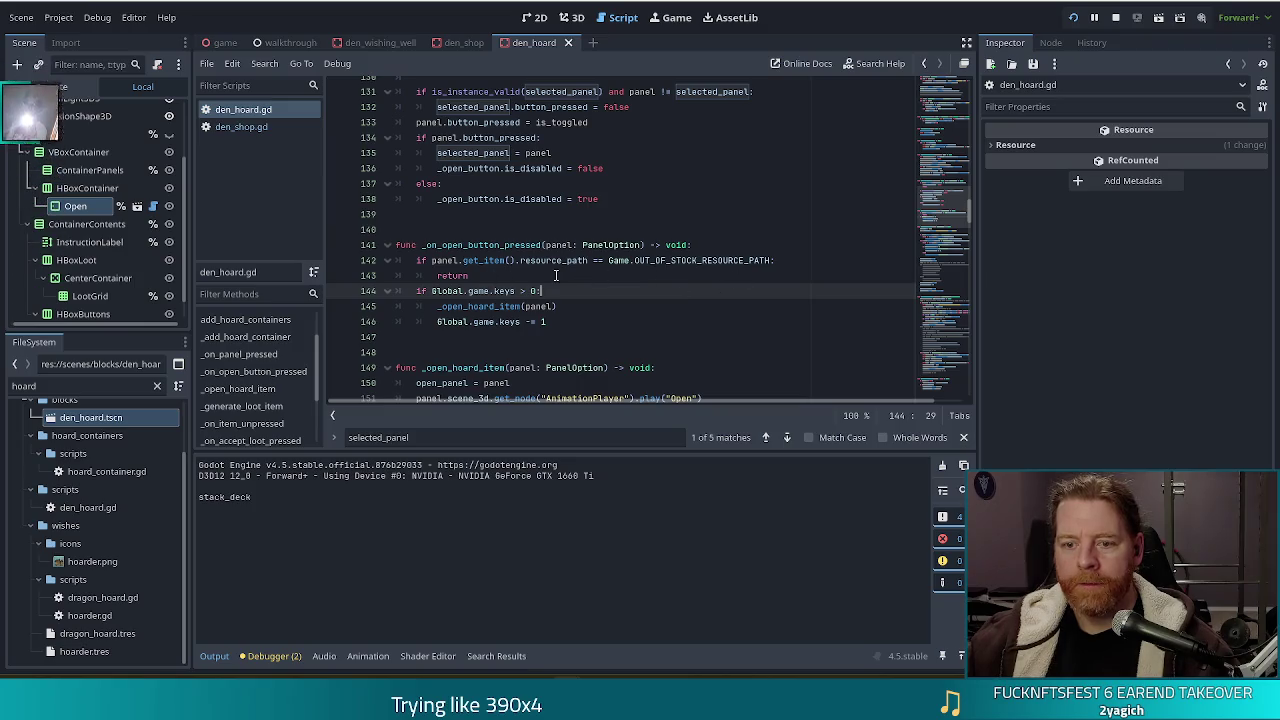
pyautogui.press('Right')
pyautogui.press('Right')
pyautogui.press('Right')
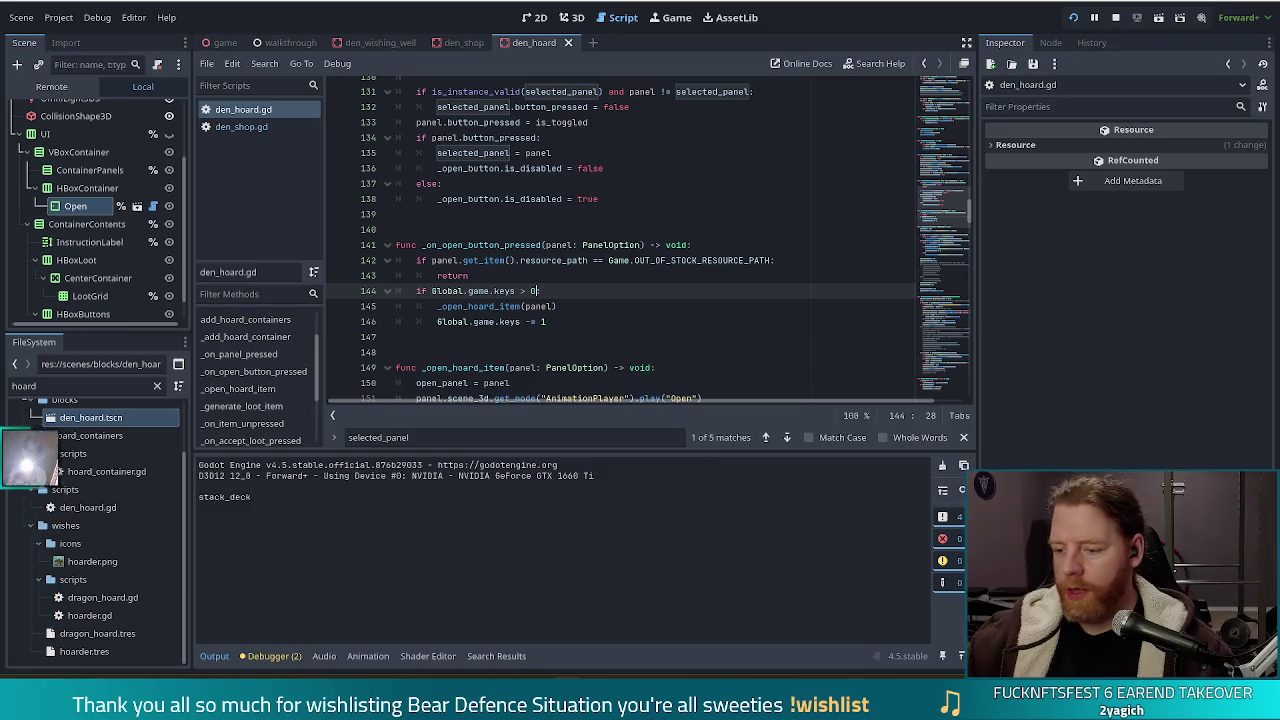
pyautogui.hotkey('alt', 'Tab')
pyautogui.click(894, 238)
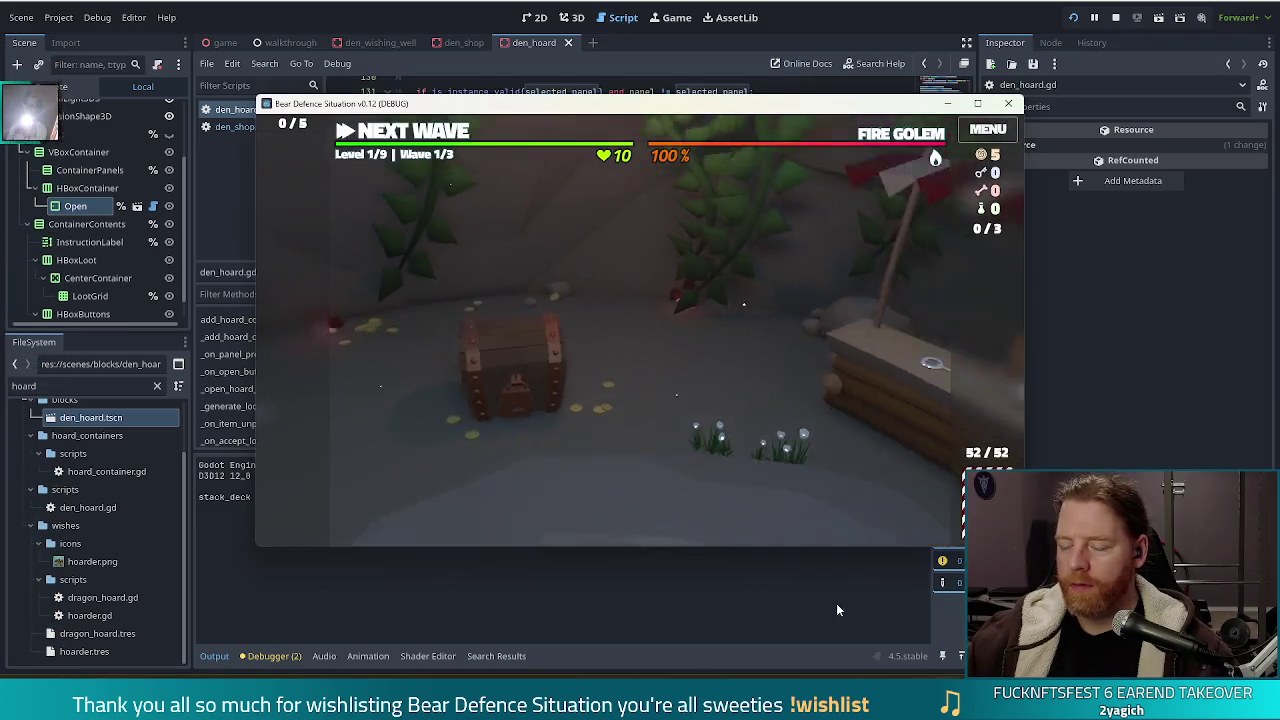
# Buy the Key for 5 gold, close the shop, and press OPEN on the treasure chest
pyautogui.click(695, 280)
pyautogui.click(783, 427)
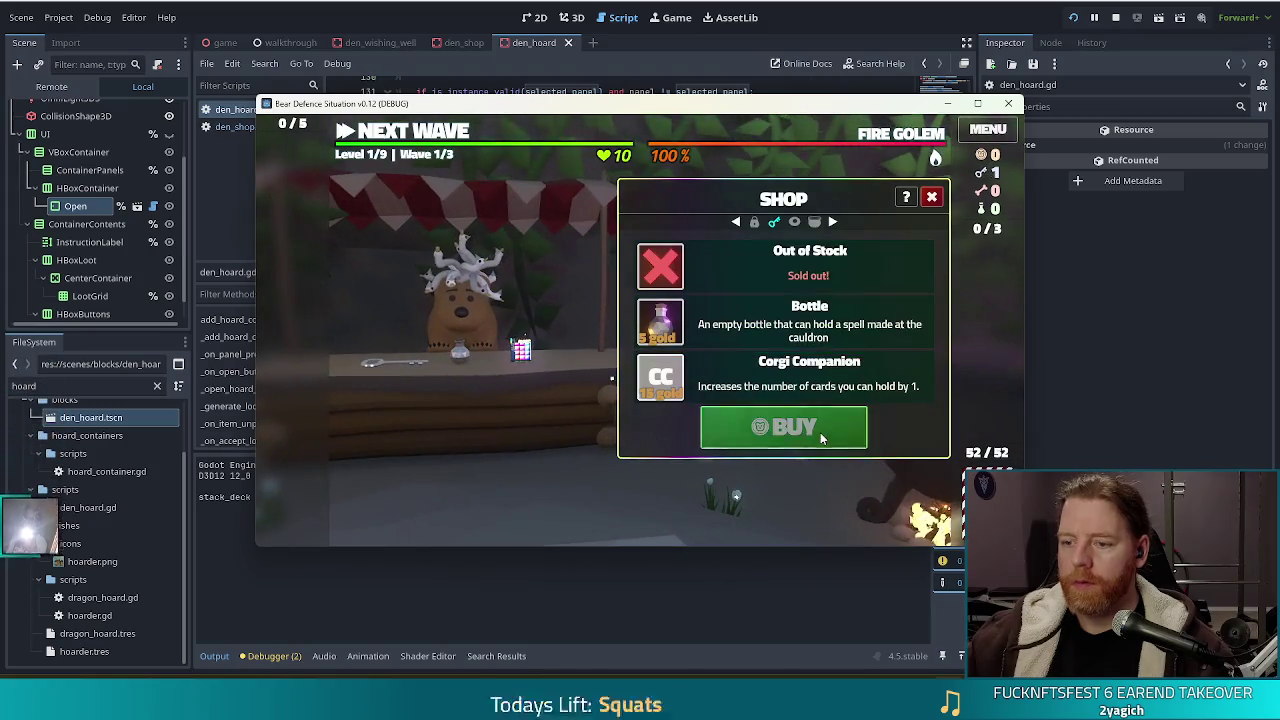
pyautogui.press('Escape')
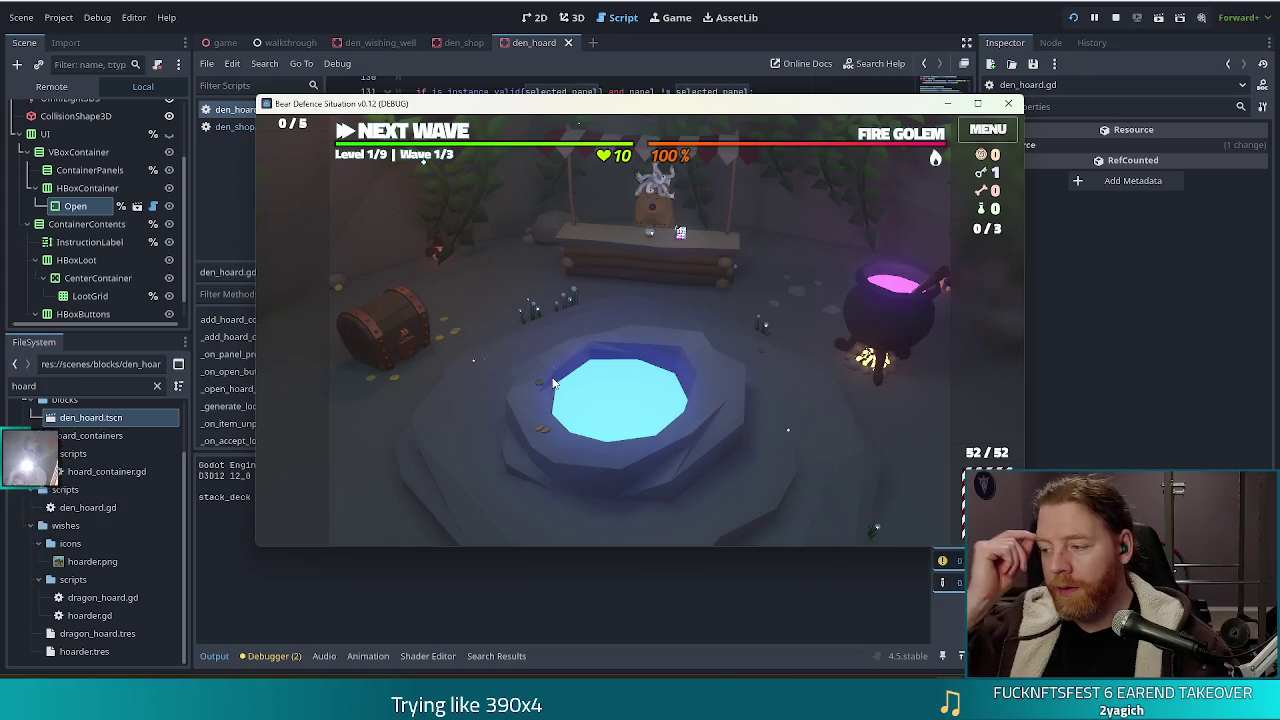
pyautogui.click(417, 316)
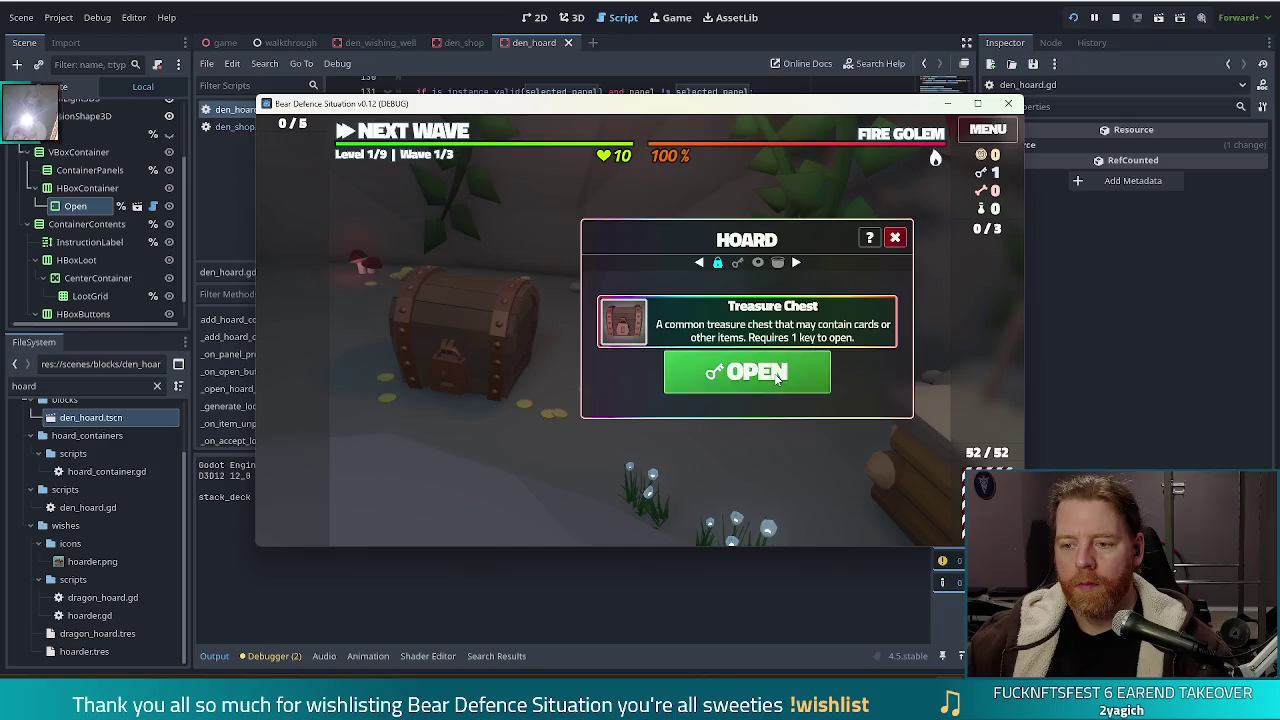
pyautogui.click(776, 377)
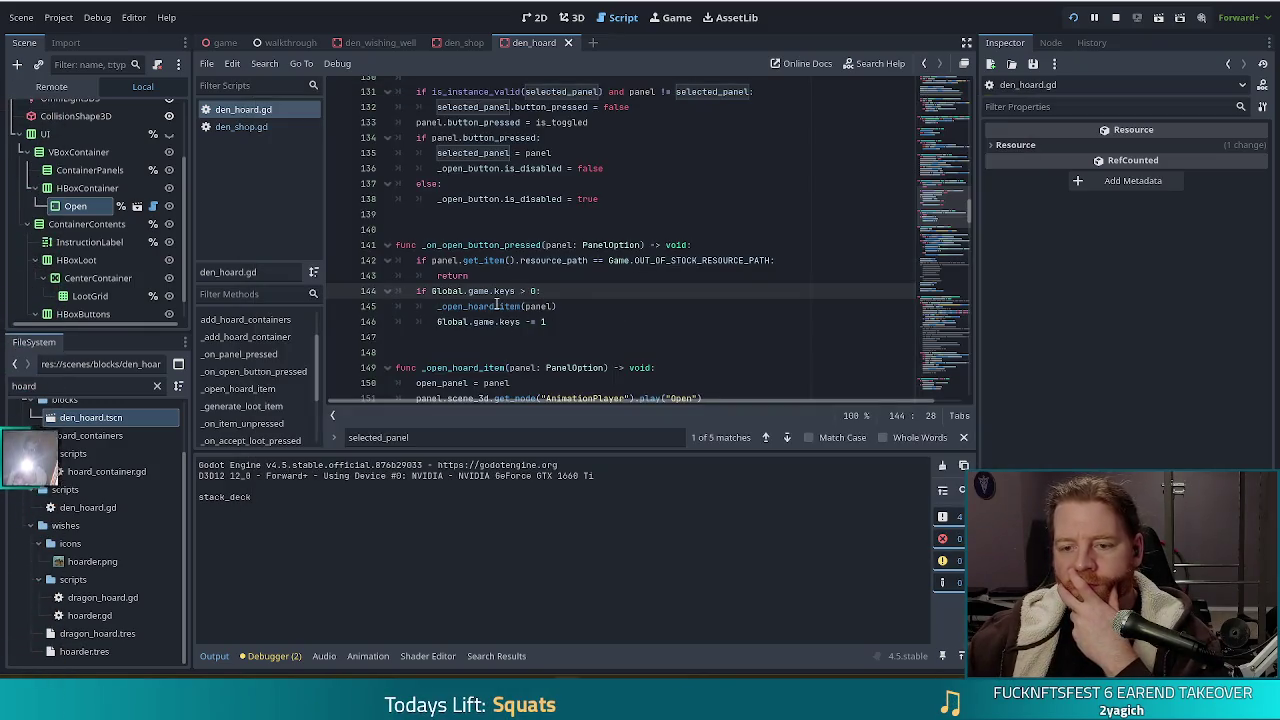
pyautogui.click(494, 306)
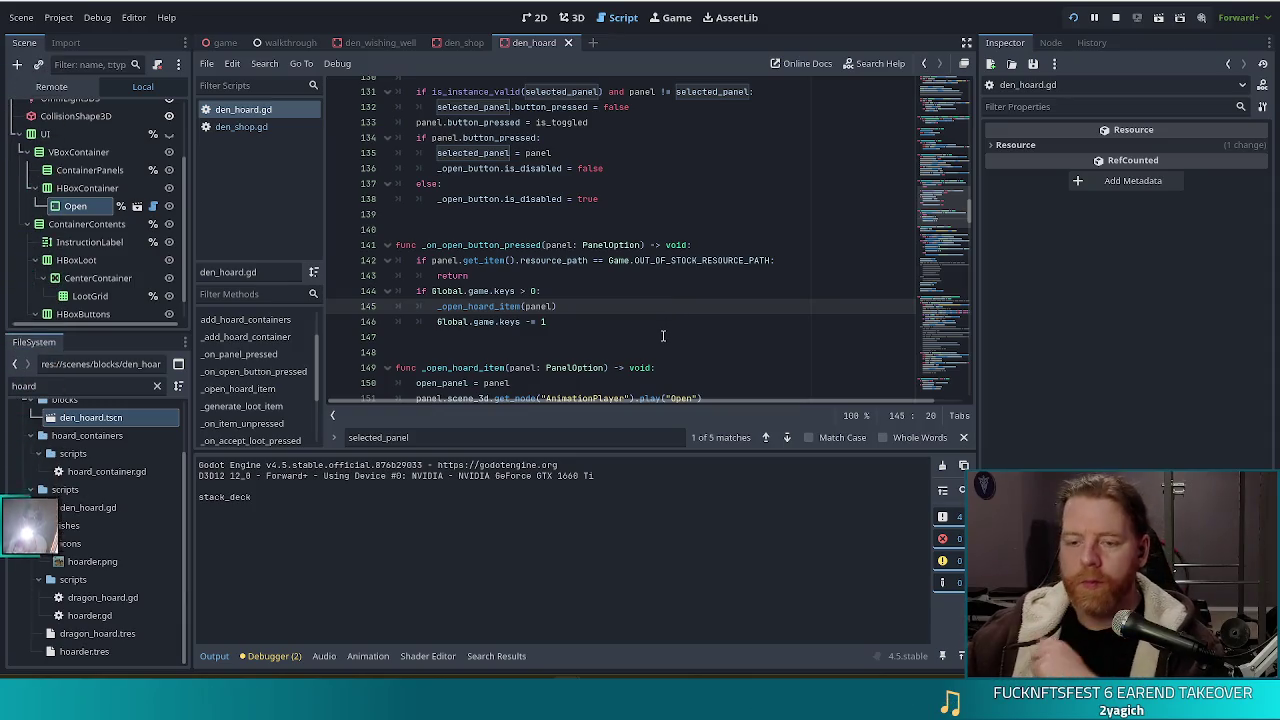
pyautogui.moveTo(570, 261)
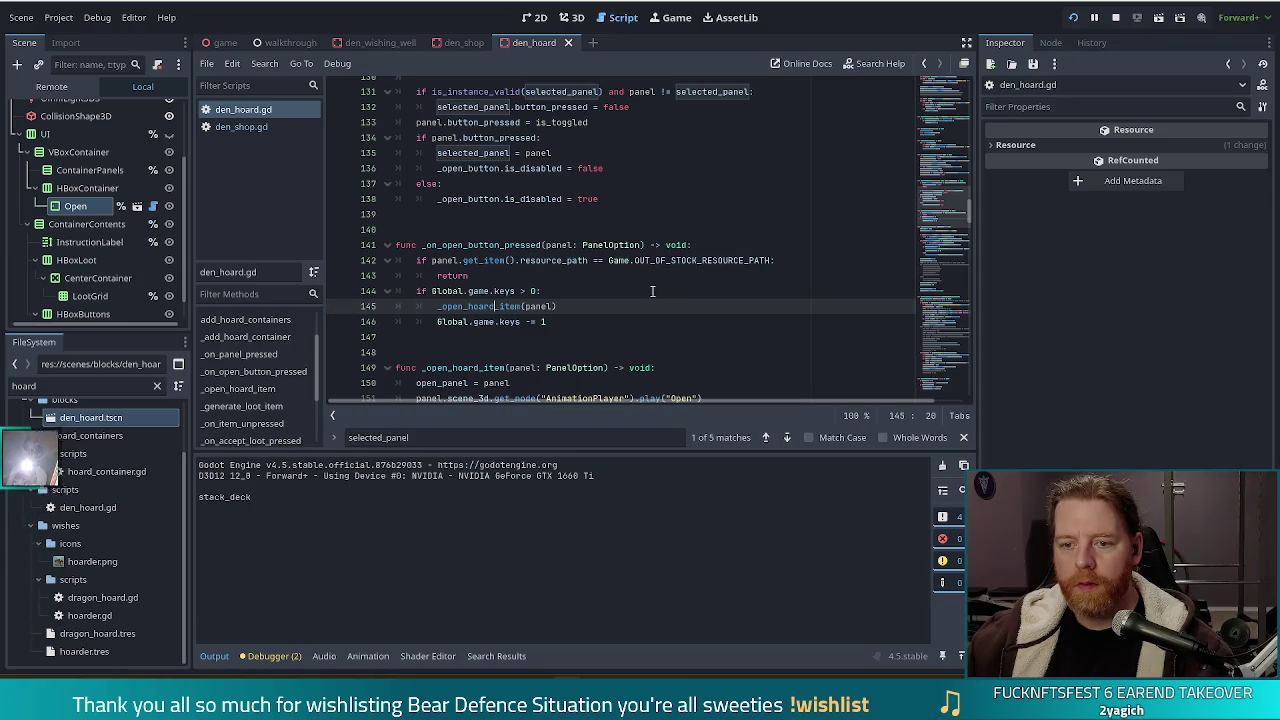
pyautogui.moveTo(939, 198)
pyautogui.mouseDown()
pyautogui.moveTo(949, 124)
pyautogui.moveTo(953, 140)
pyautogui.mouseUp()
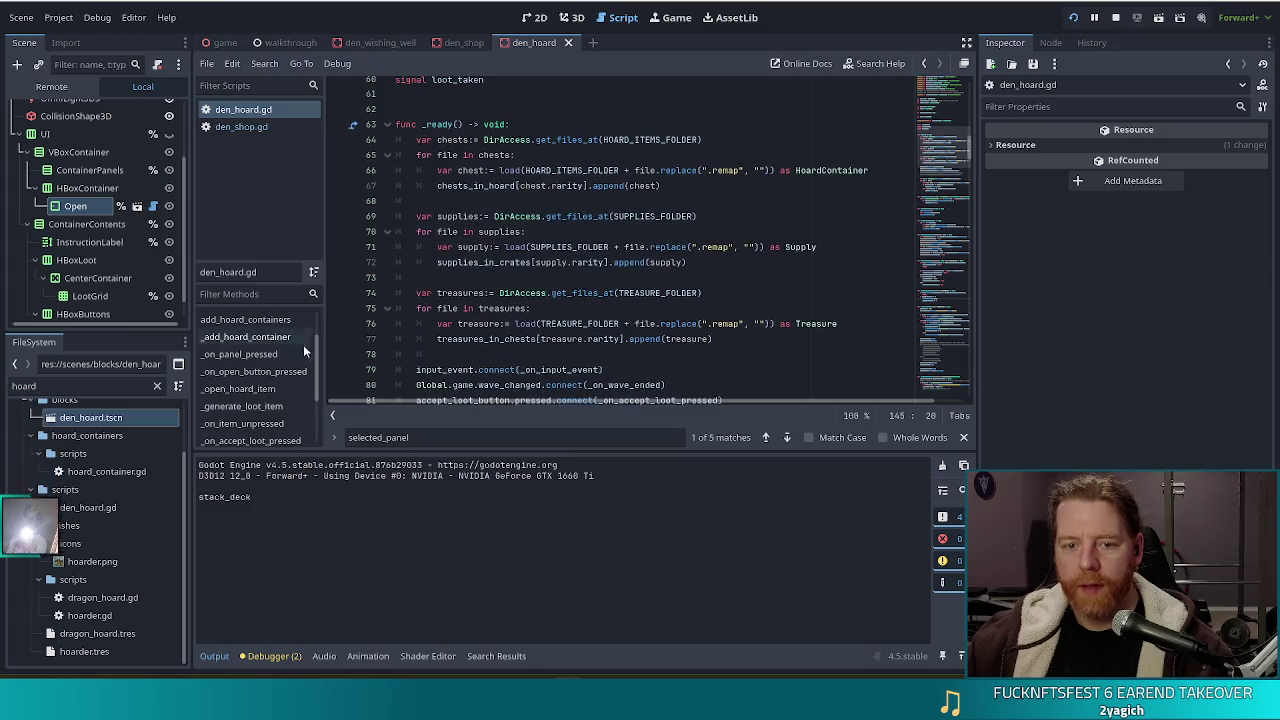
# Navigate to the _ready function in den_hoard.gd
pyautogui.scroll(1, 282, 350)
pyautogui.scroll(1, 282, 354)
pyautogui.click(277, 348)
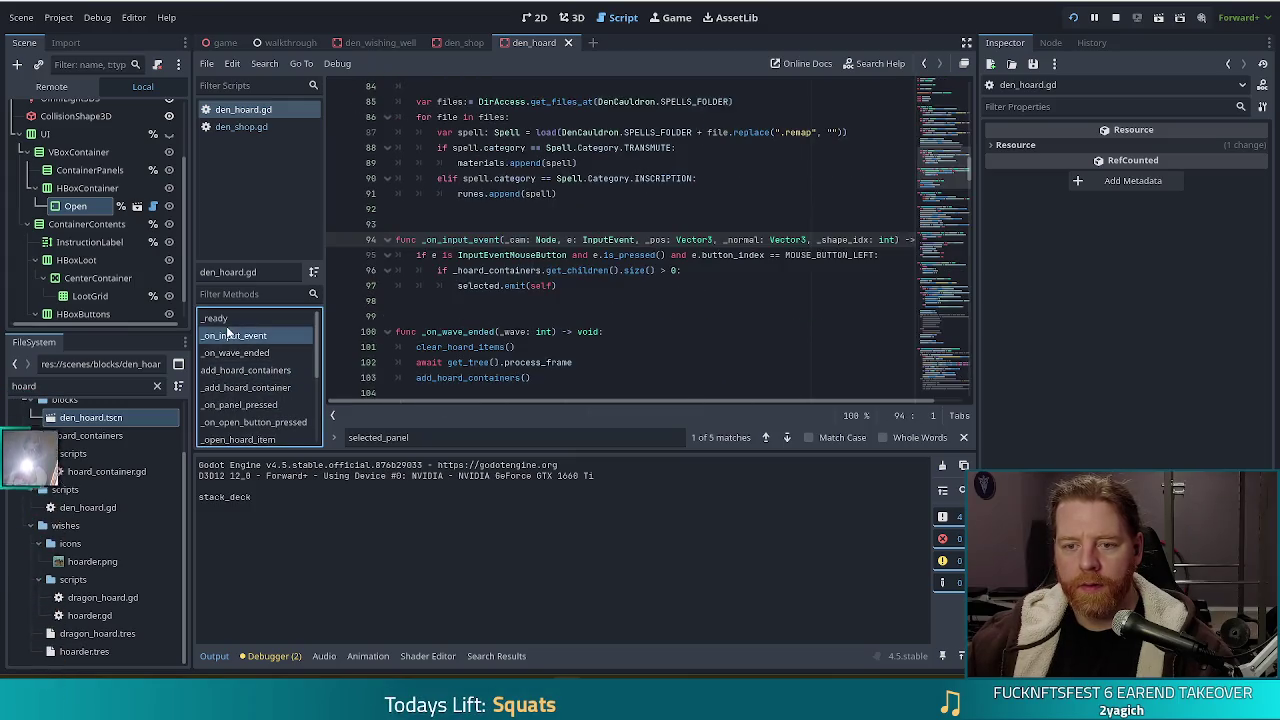
pyautogui.scroll(1, 270, 340)
pyautogui.click(250, 318)
pyautogui.scroll(-7, 512, 316)
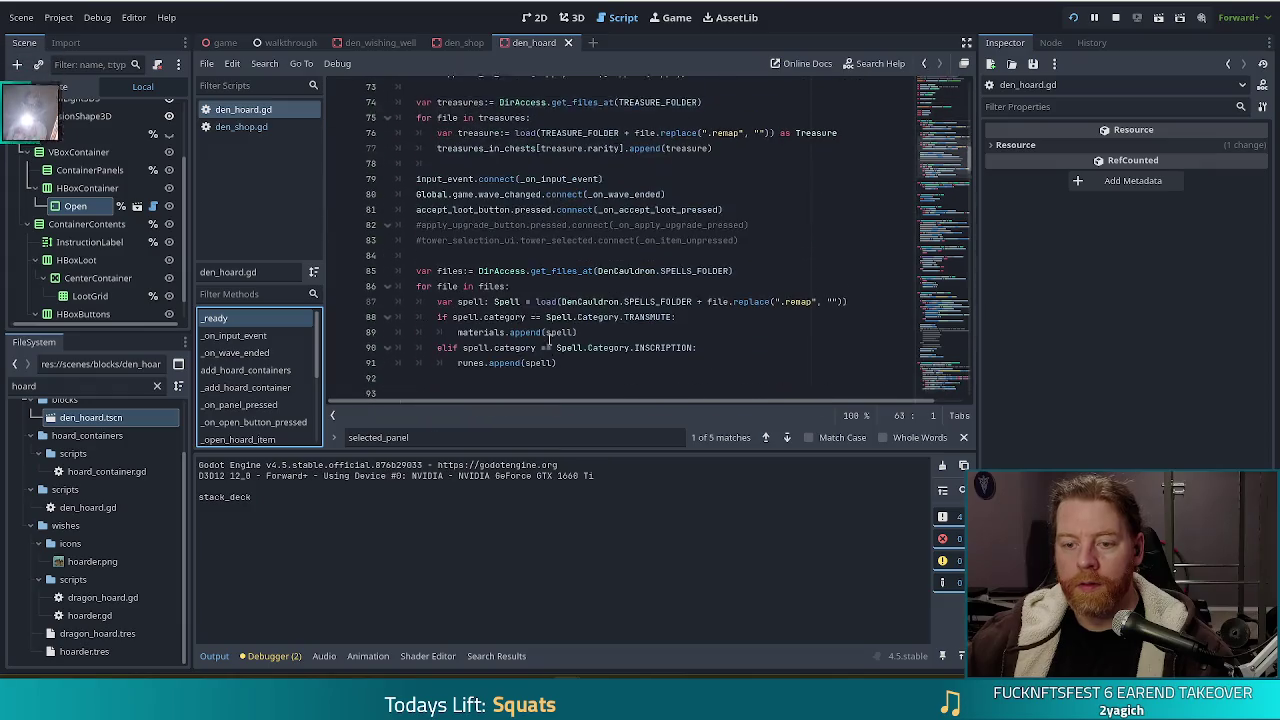
# Connect _open_button.pressed to _on_open_button_pressed after line 81, save, and run the project
pyautogui.click(757, 191)
pyautogui.press('Return')
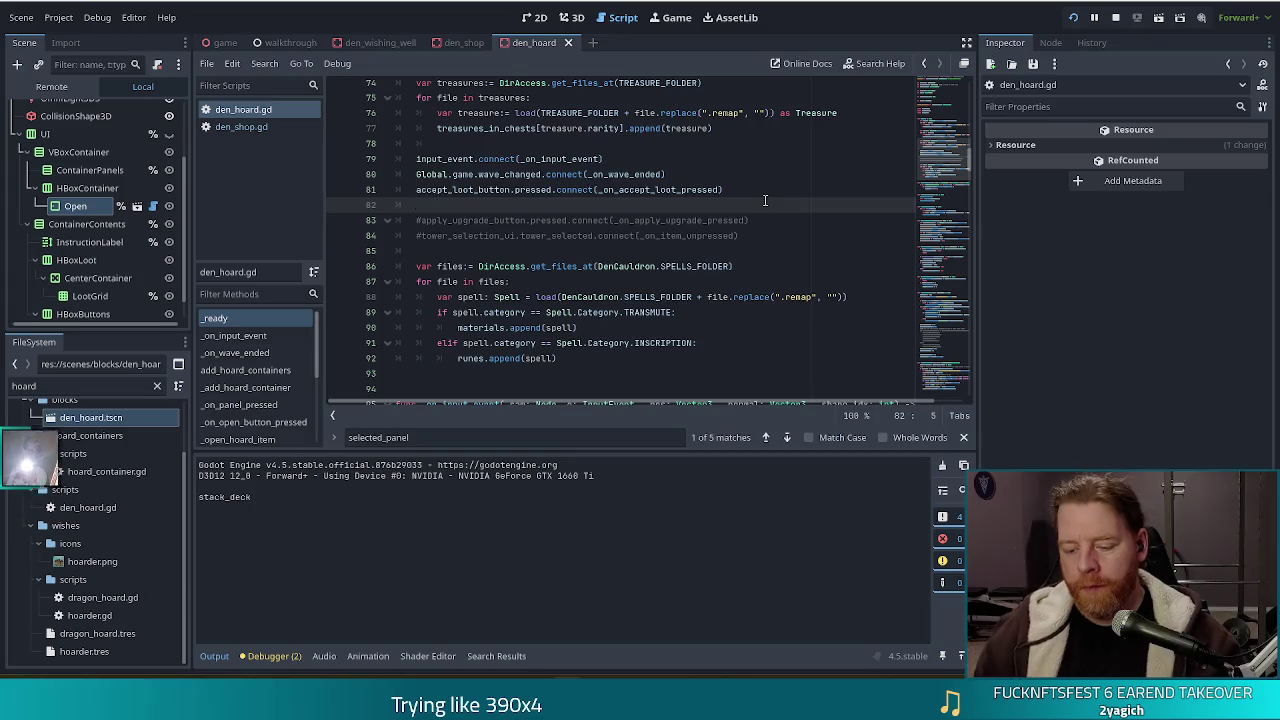
pyautogui.write('_open_button.')
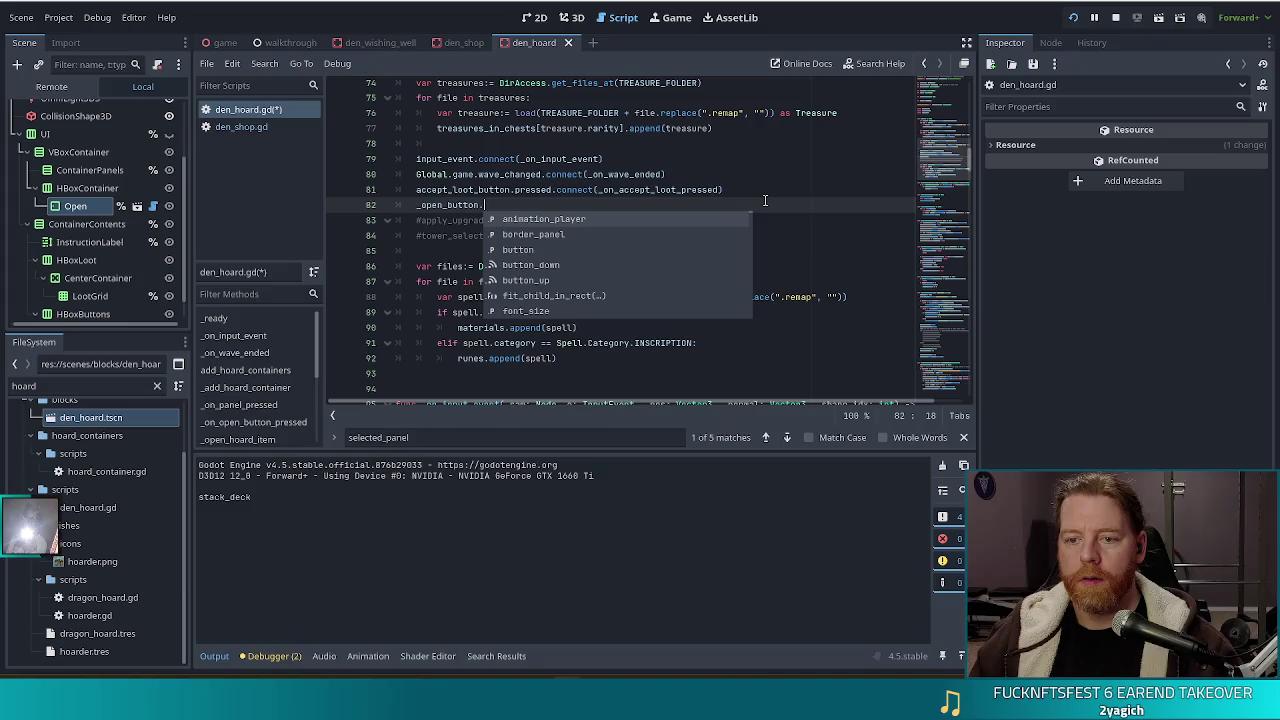
pyautogui.write('pressed.conn')
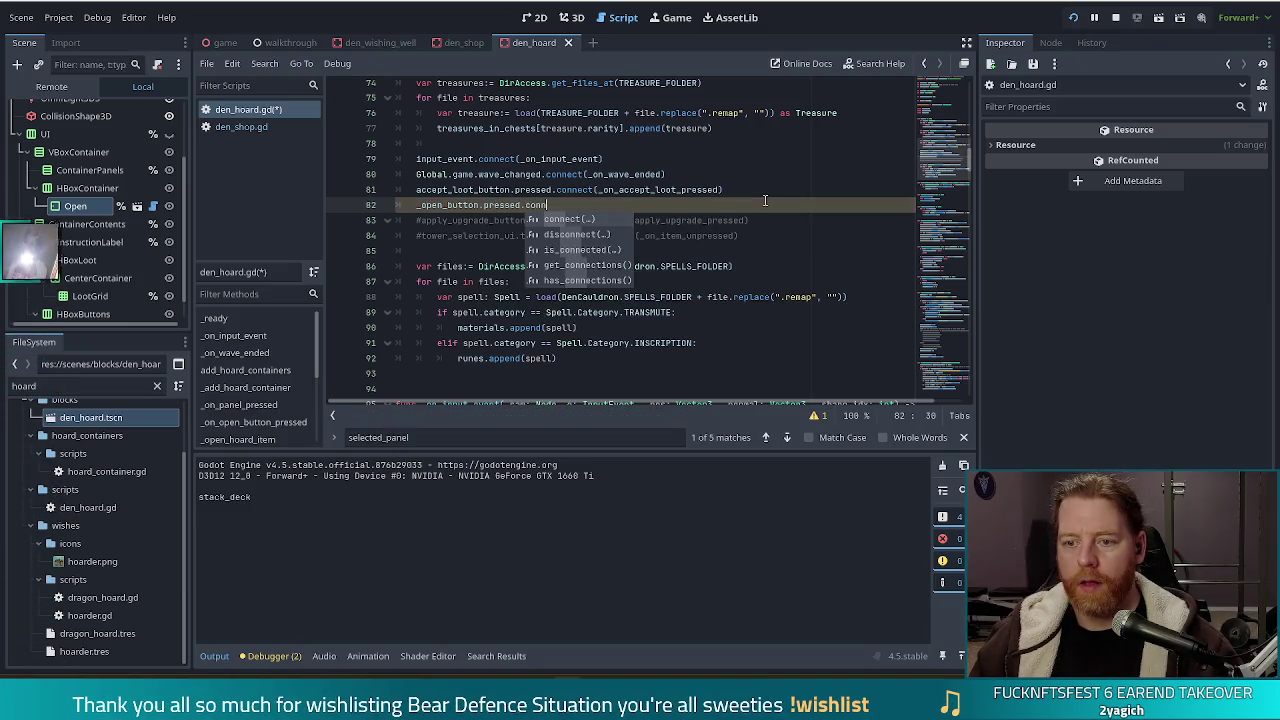
pyautogui.press('Return')
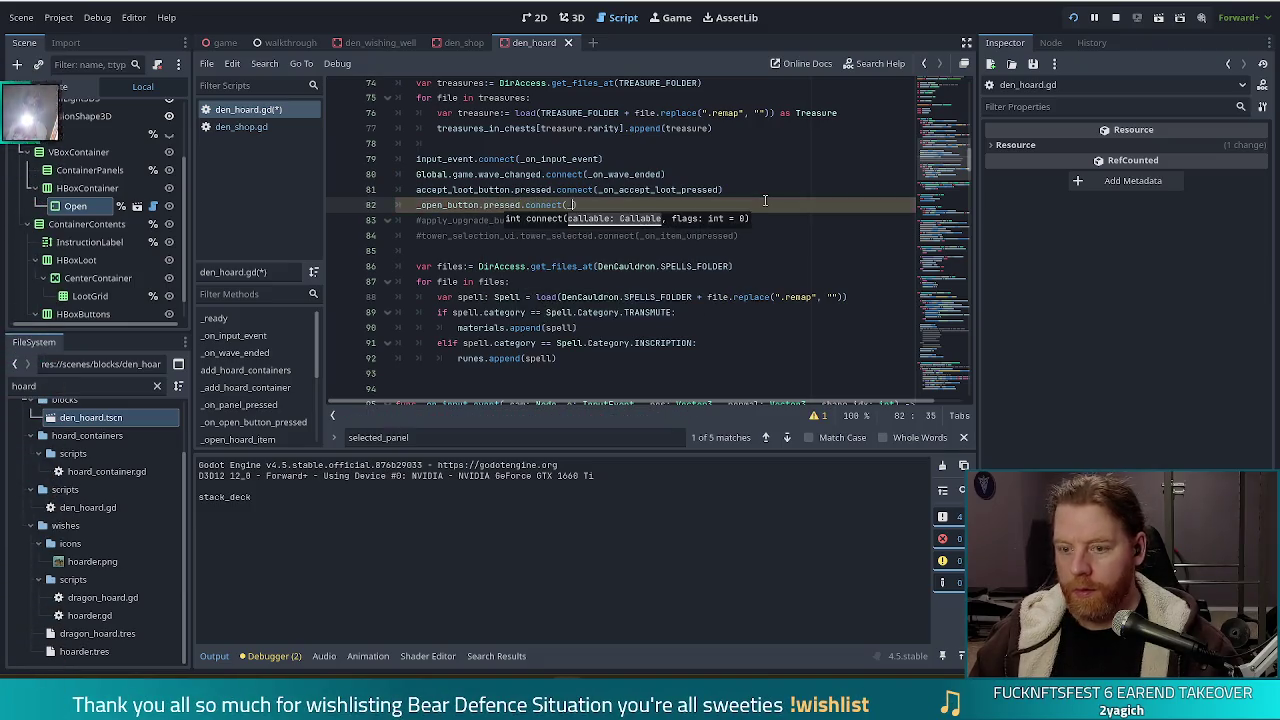
pyautogui.press('Return')
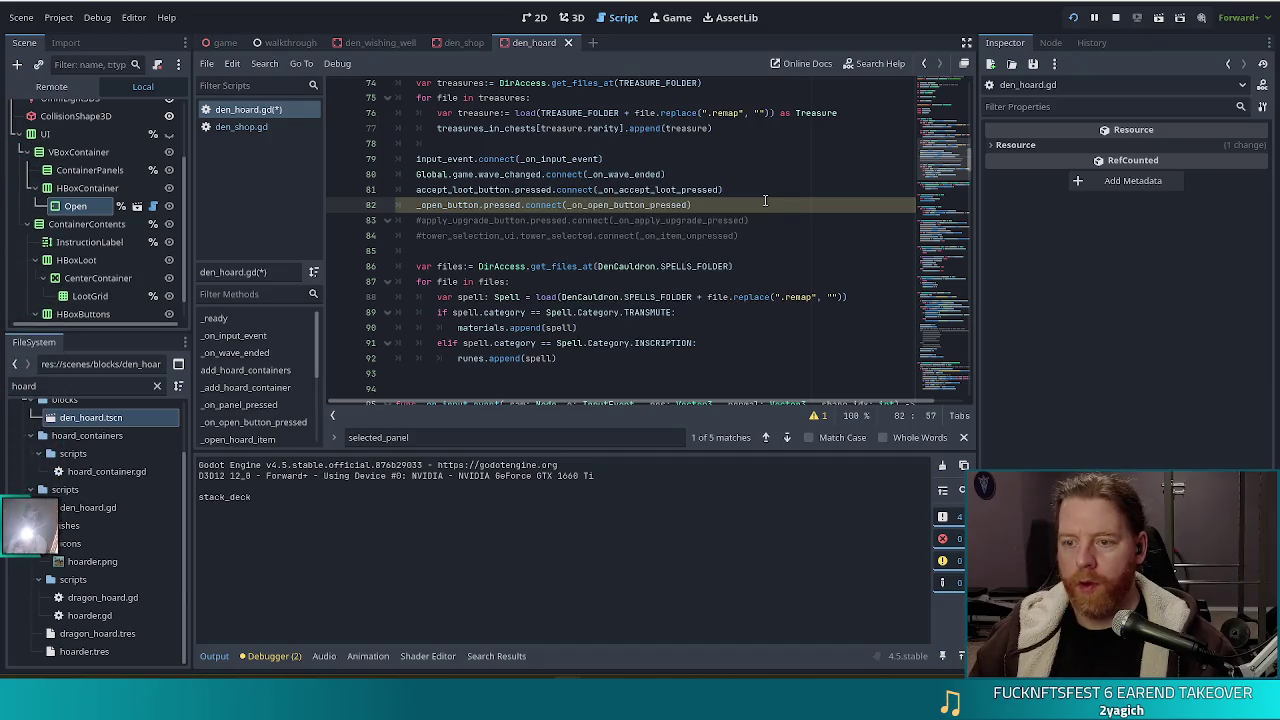
pyautogui.hotkey('ctrl', 's')
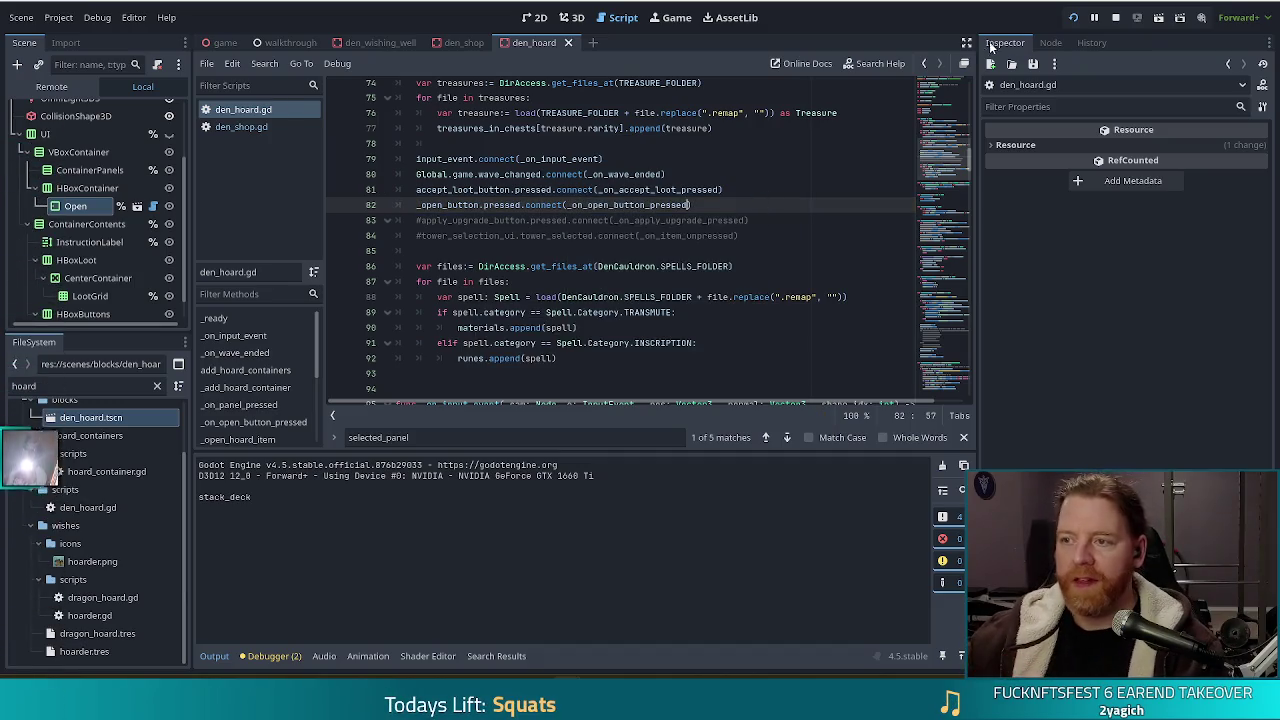
pyautogui.click(1073, 17)
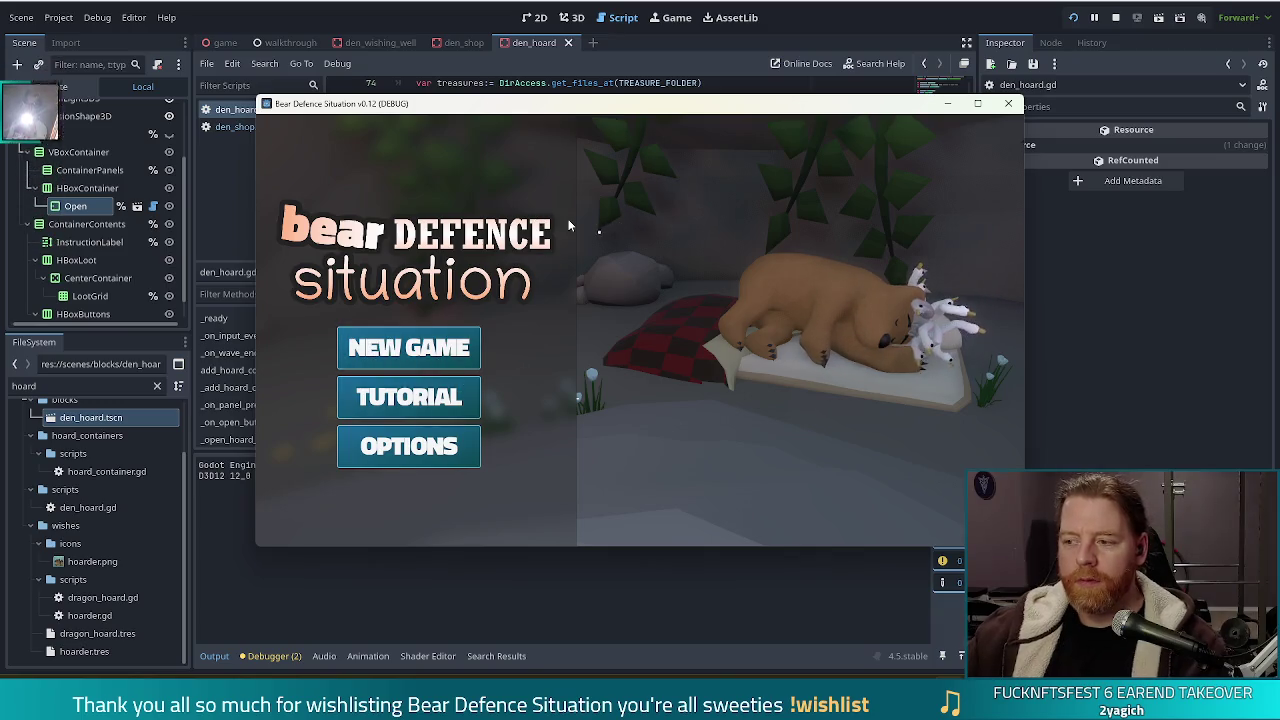
# Start a new game, buy the Key at the shop stall, and click the treasure chest
pyautogui.click(408, 348)
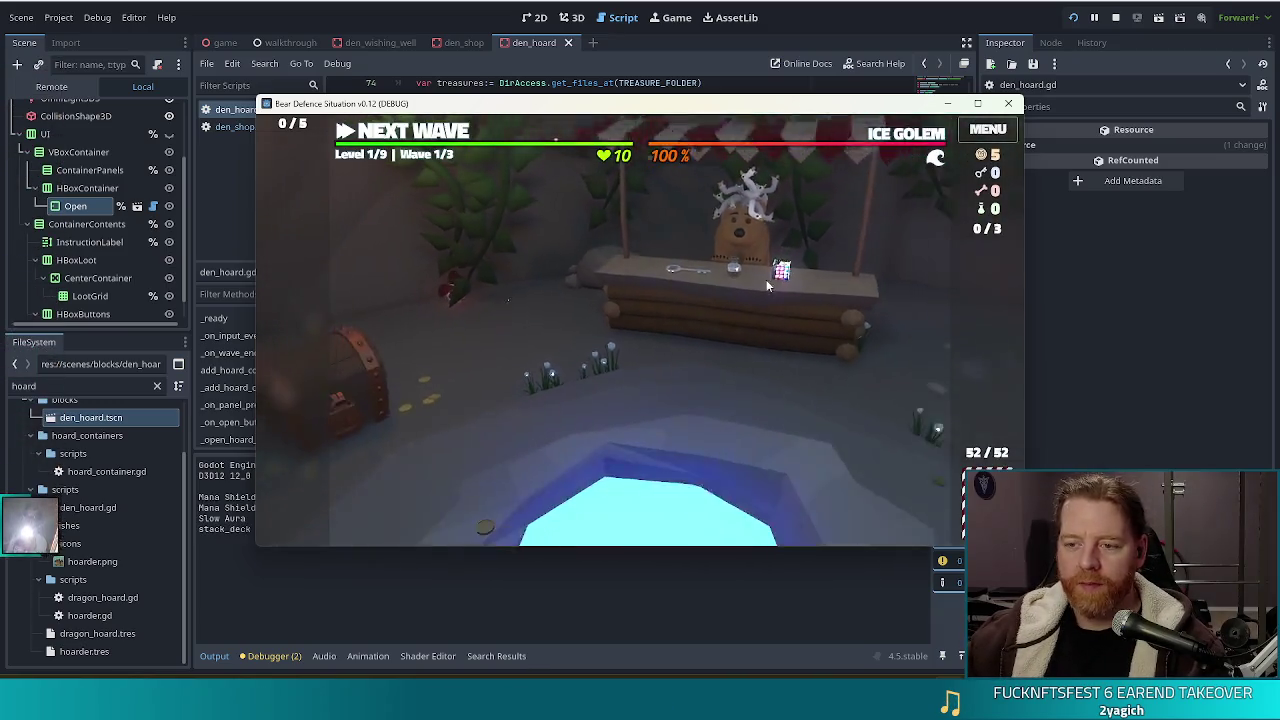
pyautogui.click(641, 285)
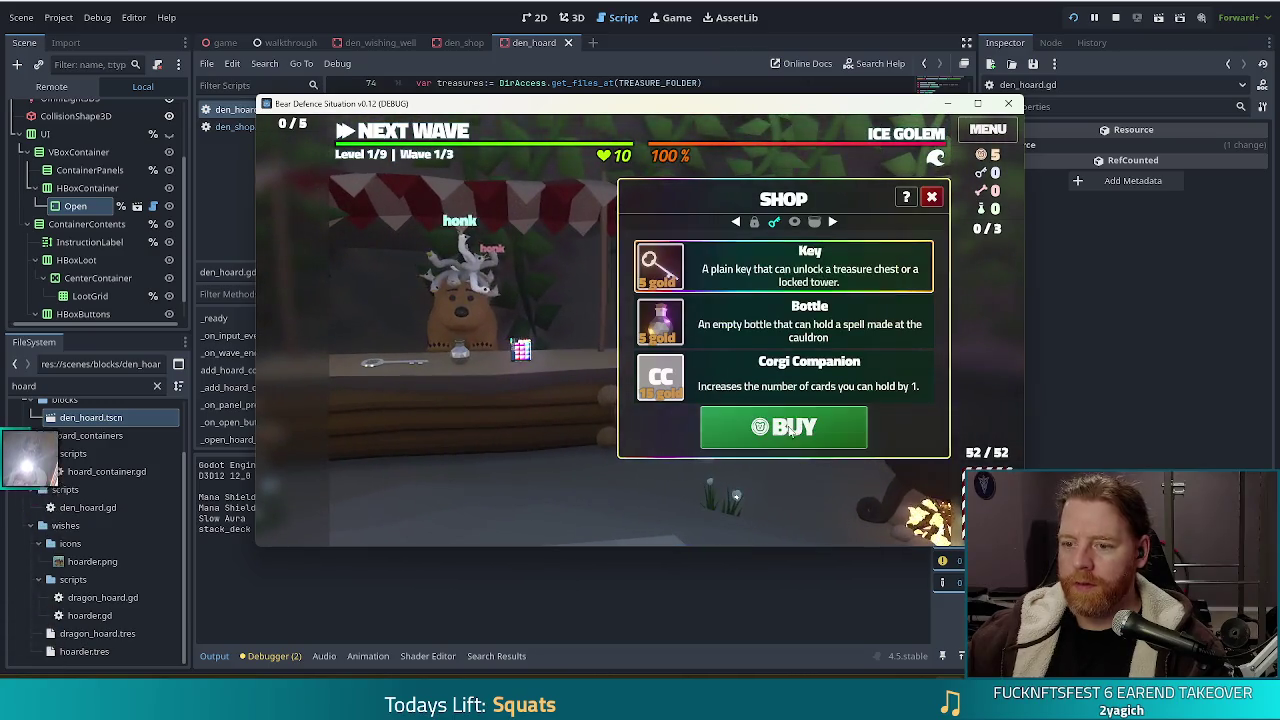
pyautogui.click(824, 428)
pyautogui.click(931, 196)
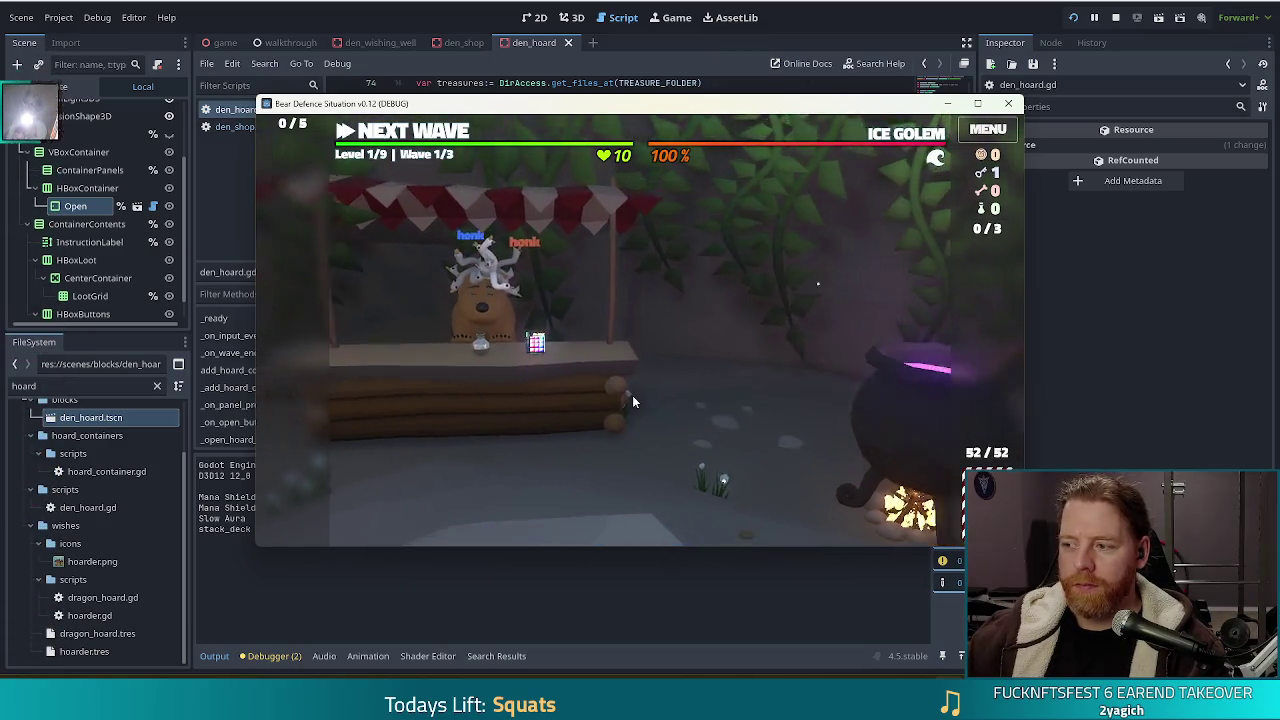
pyautogui.click(350, 345)
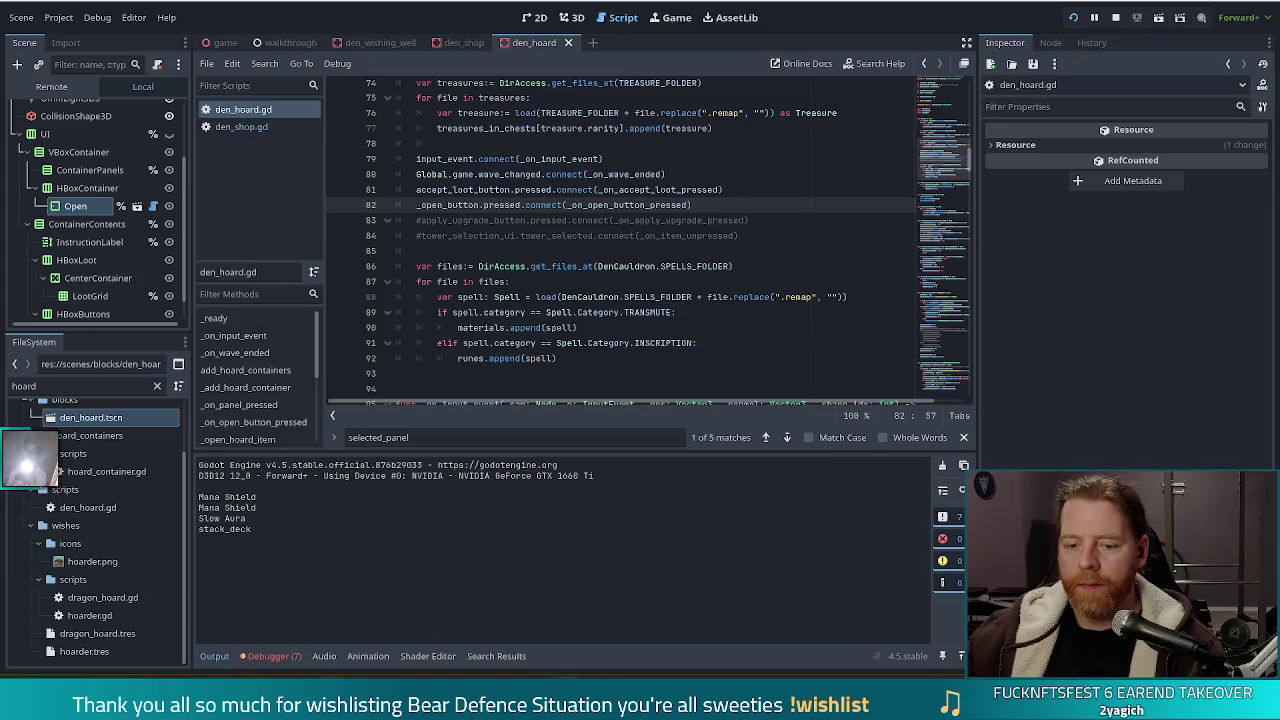
# Show the Debugger's Errors list and jump to the _on_open_button_pressed definition
pyautogui.click(268, 656)
pyautogui.click(282, 462)
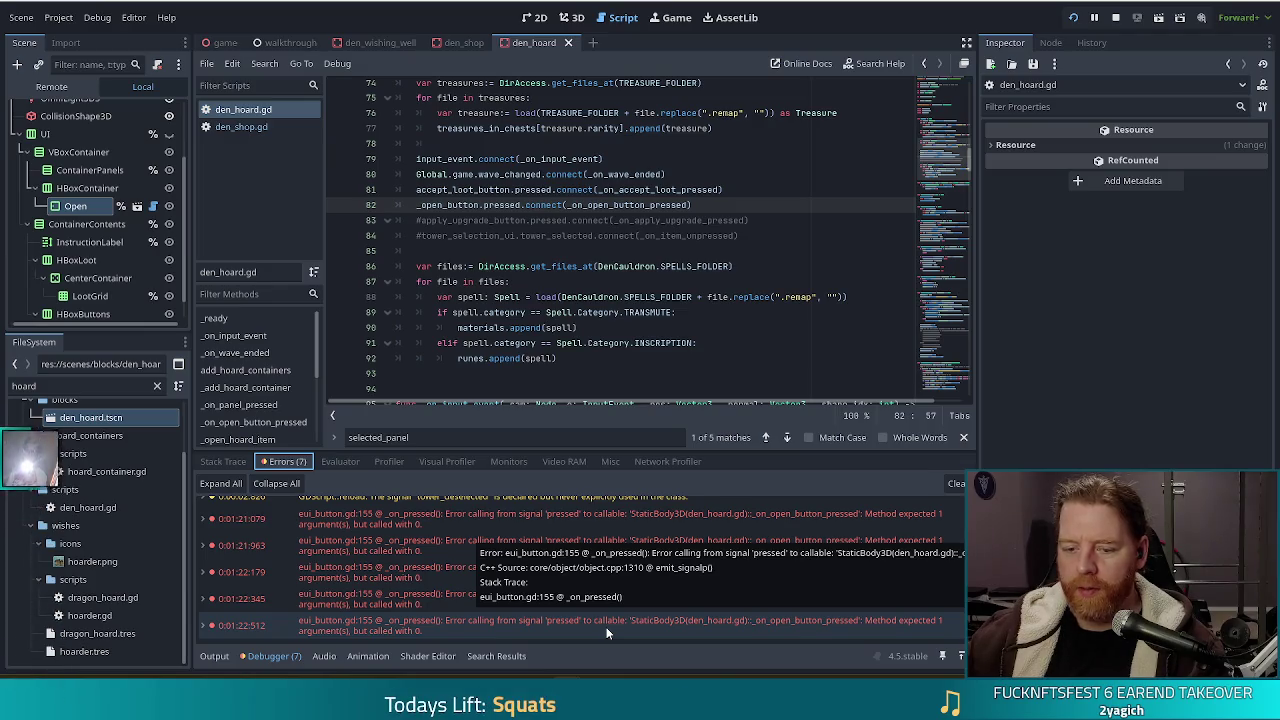
pyautogui.click(660, 204)
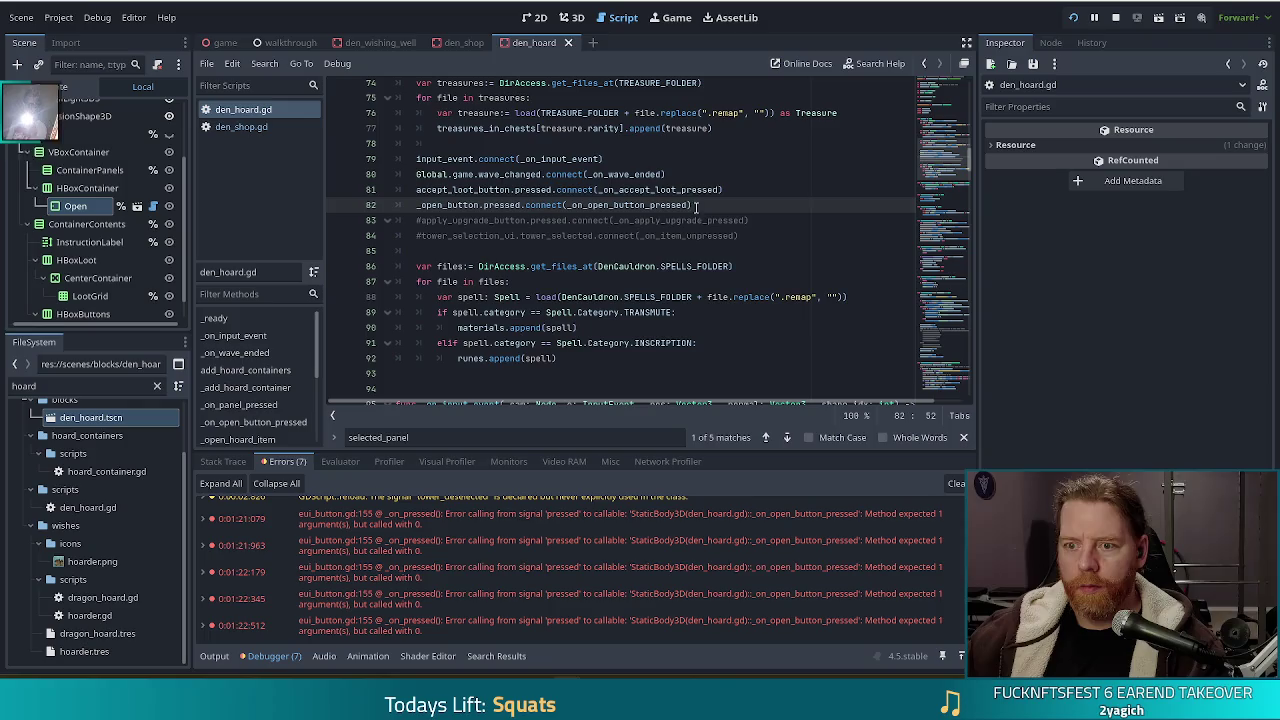
pyautogui.keyDown('ctrl'); pyautogui.click(646, 207); pyautogui.keyUp('ctrl')
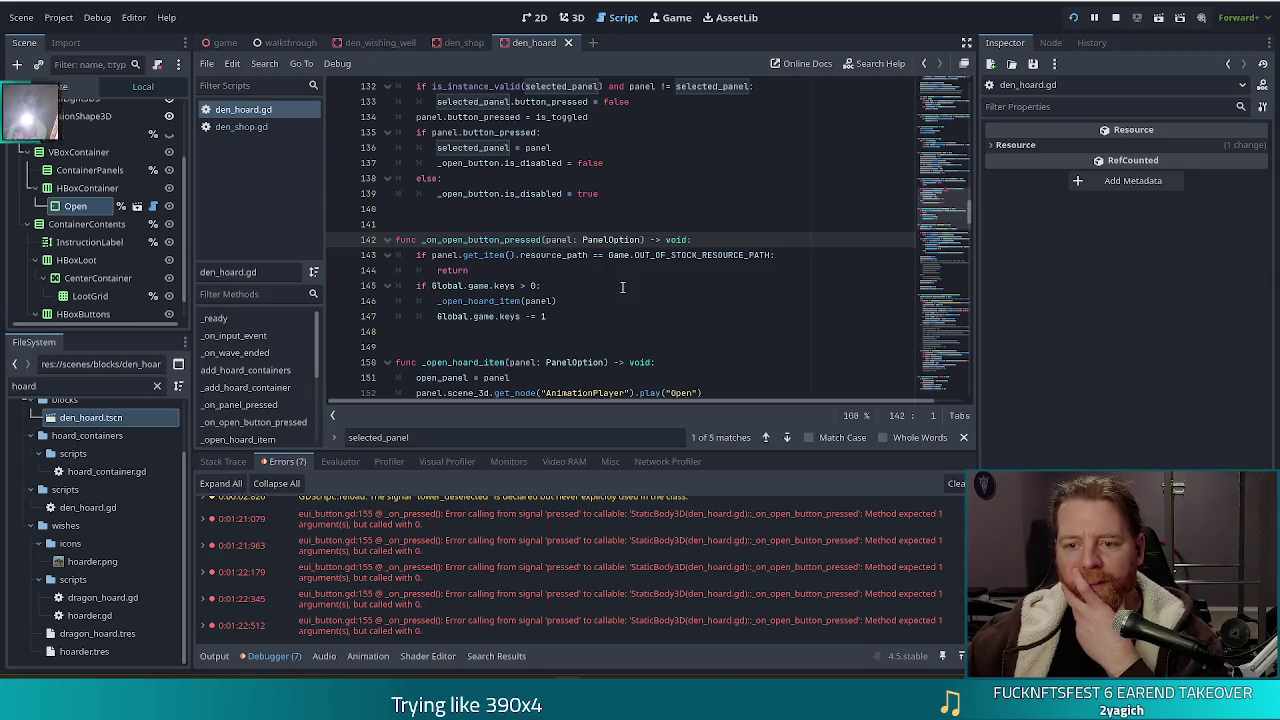
# Open den_shop.gd at its _on_take_button_pressed function to compare the dissolve code
pyautogui.click(246, 127)
pyautogui.click(654, 213)
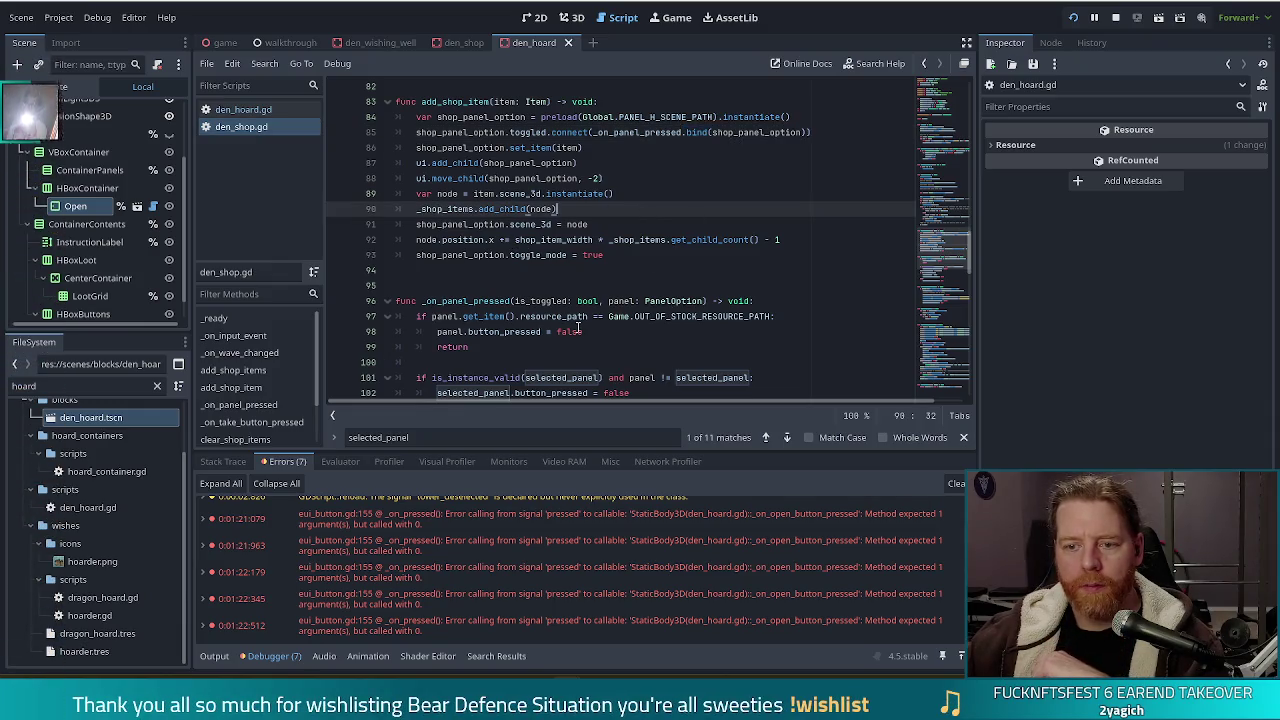
pyautogui.scroll(-4, 577, 328)
pyautogui.scroll(-2, 256, 364)
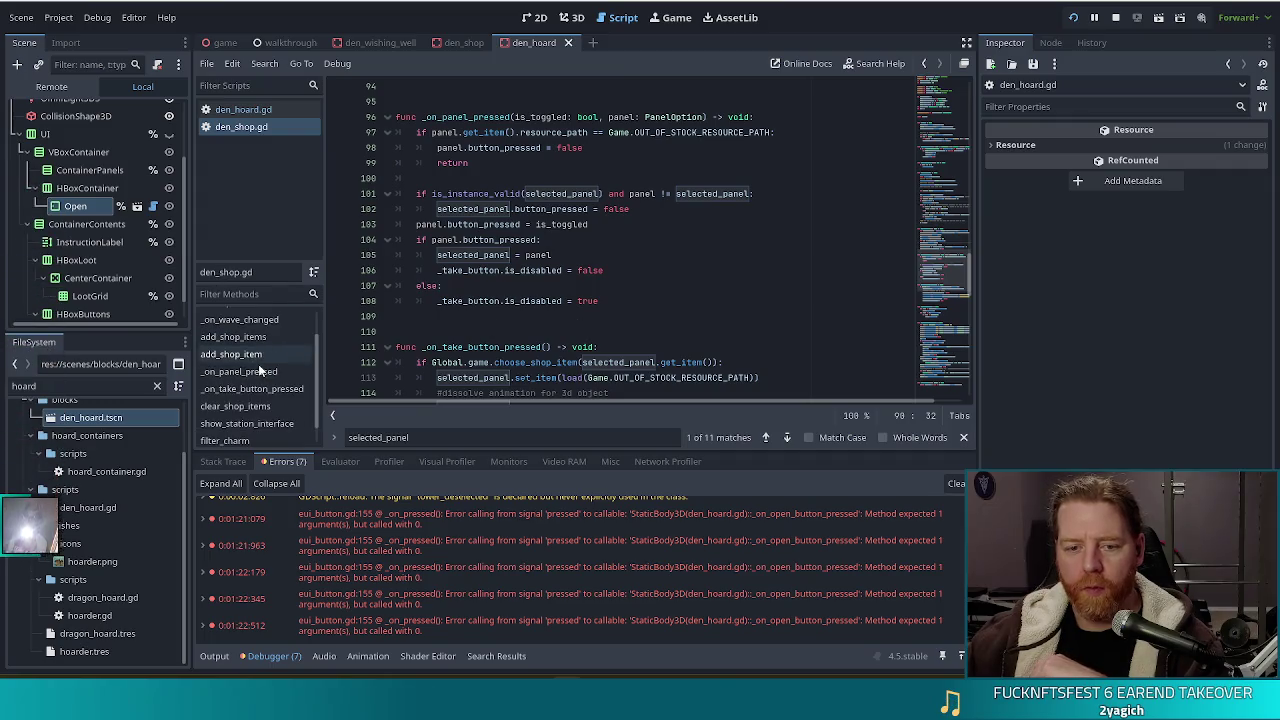
pyautogui.scroll(2, 264, 355)
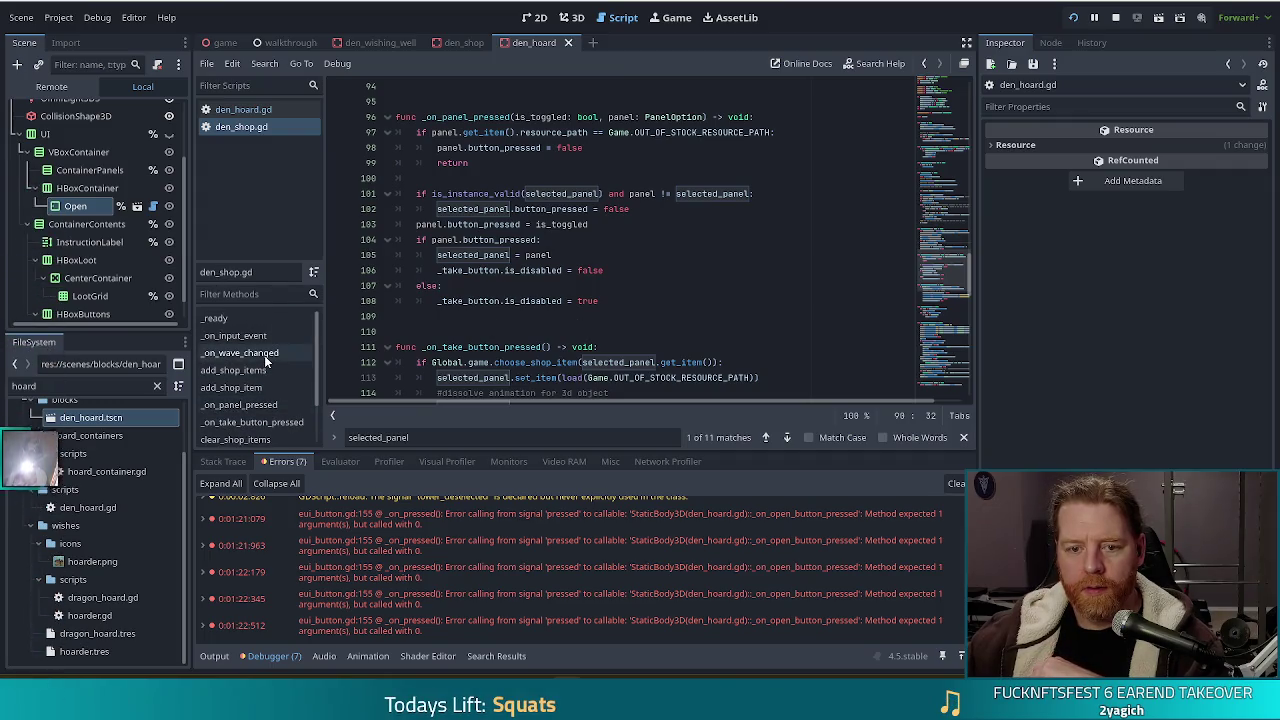
pyautogui.click(245, 422)
pyautogui.click(600, 300)
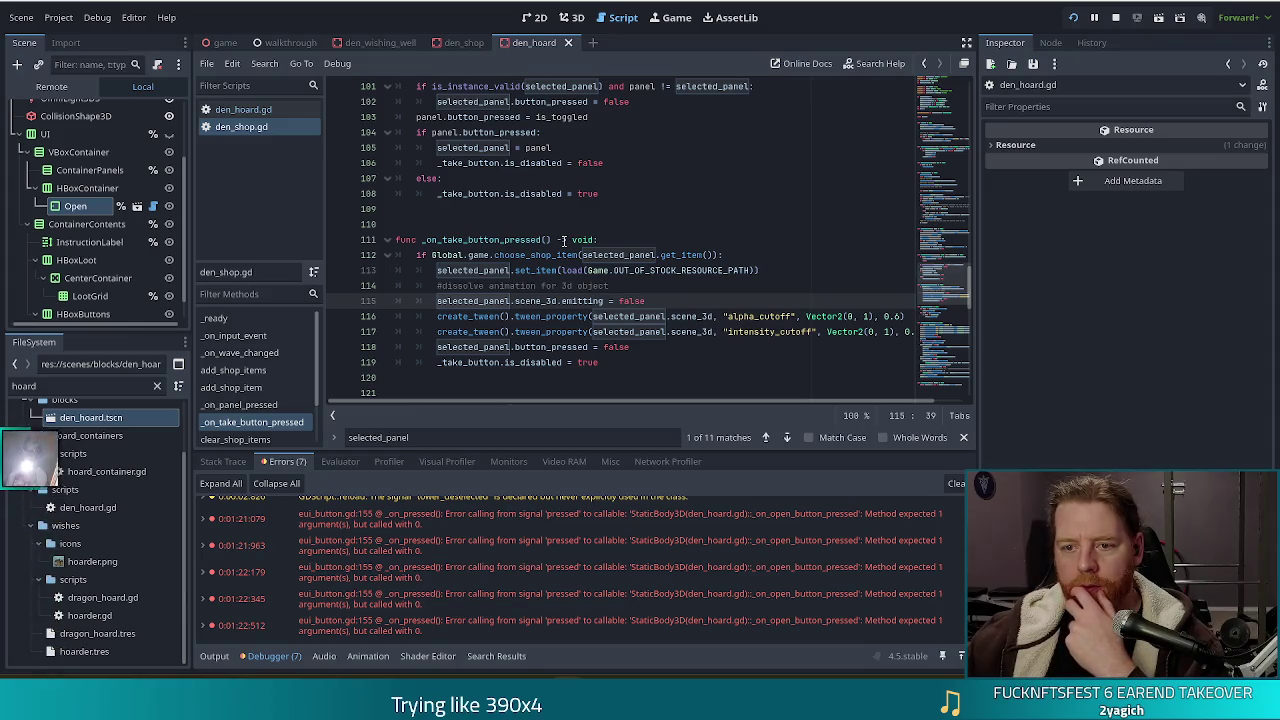
# Confirm the take handler has no parameters, then return to den_hoard.gd's open handler
pyautogui.click(547, 240)
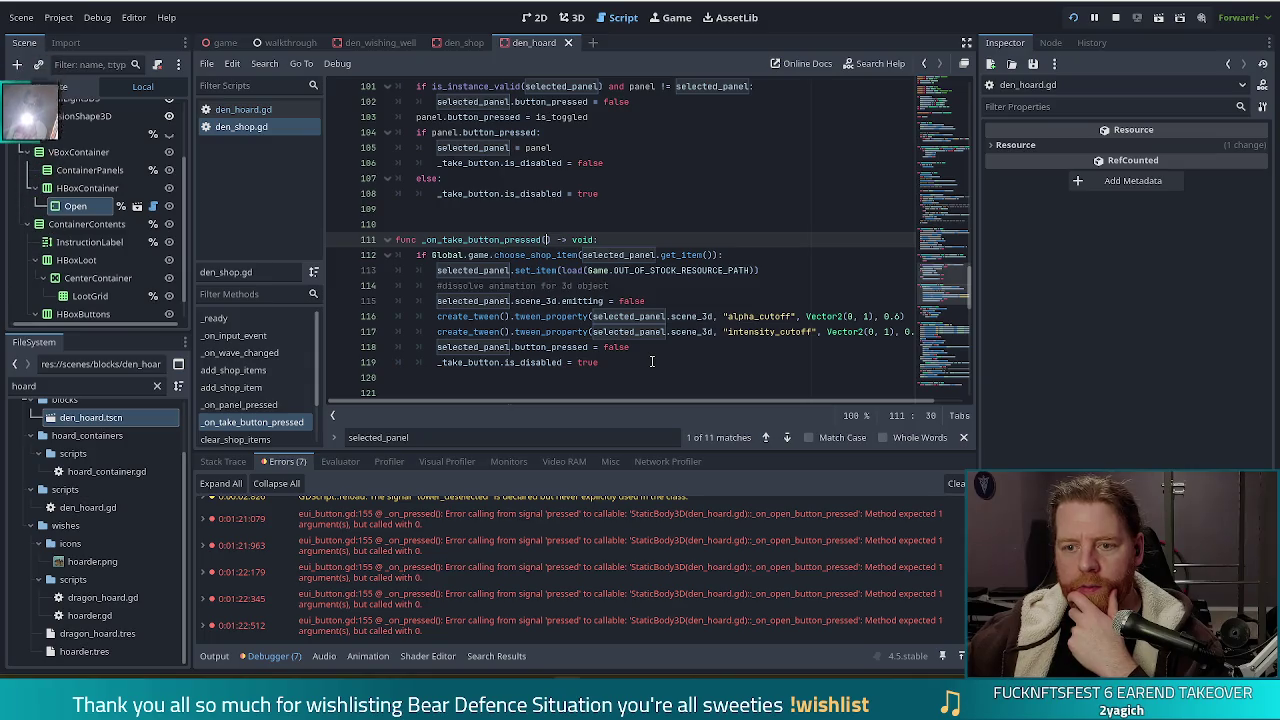
pyautogui.press('Down')
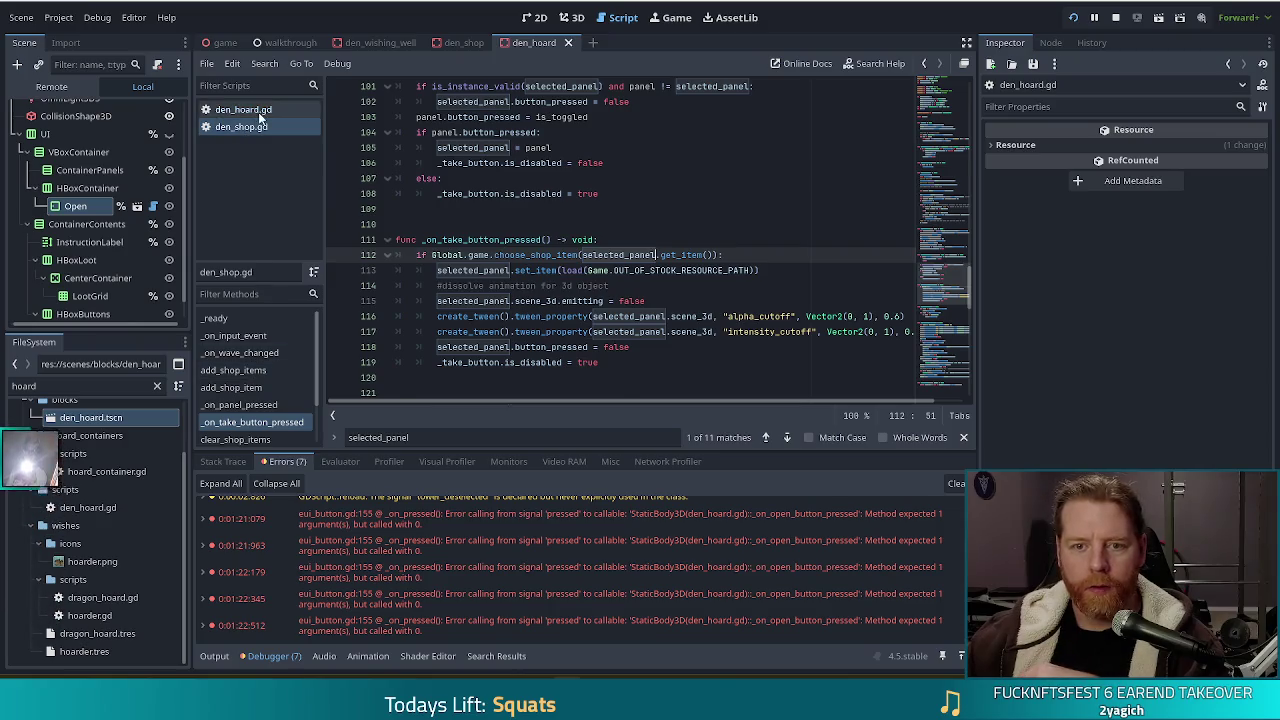
pyautogui.click(245, 110)
pyautogui.click(595, 320)
pyautogui.click(671, 292)
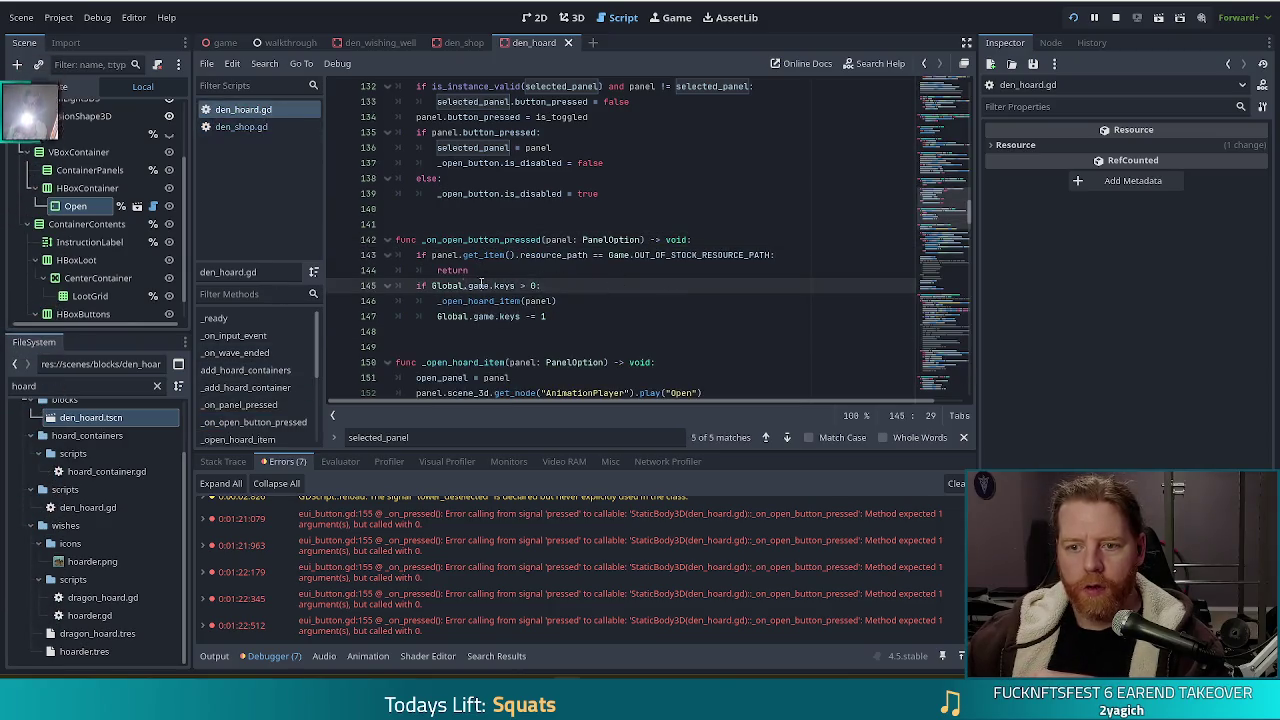
# Pass selected_panel to _open_hoard_item on line 146 and rerun the game with F5
pyautogui.click(526, 301)
pyautogui.write('sel')
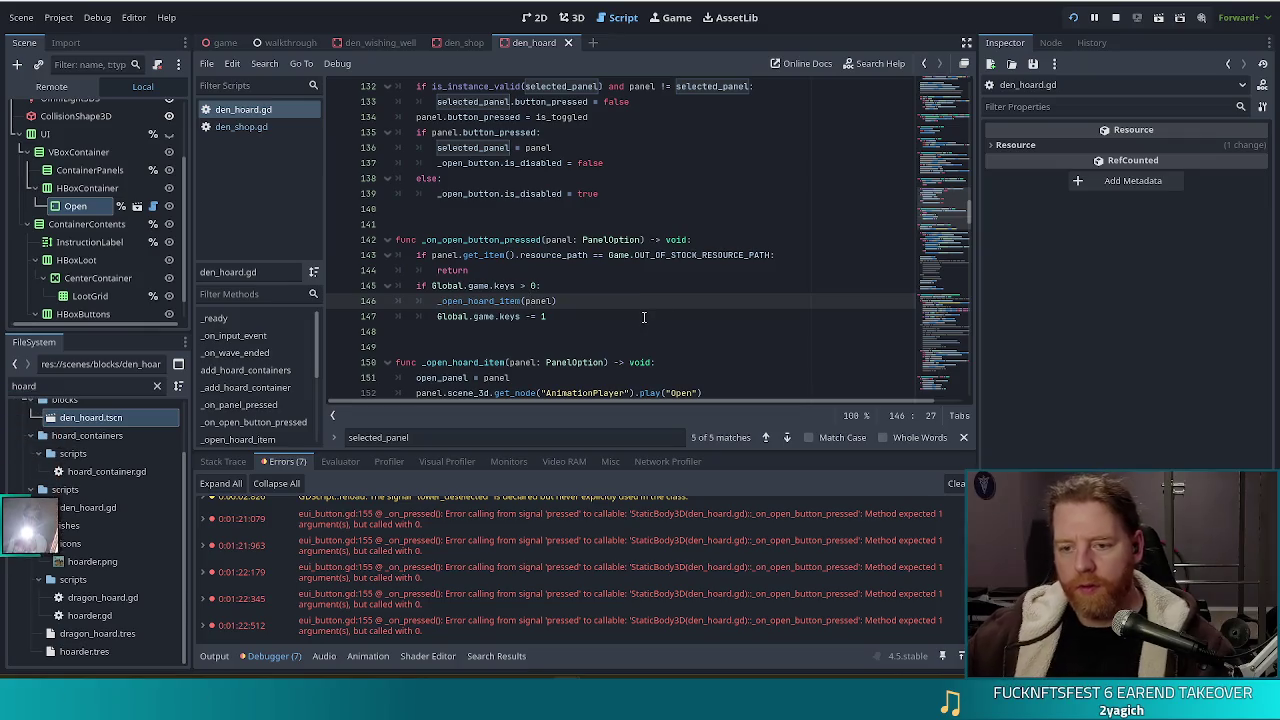
pyautogui.write('e')
pyautogui.press('Down')
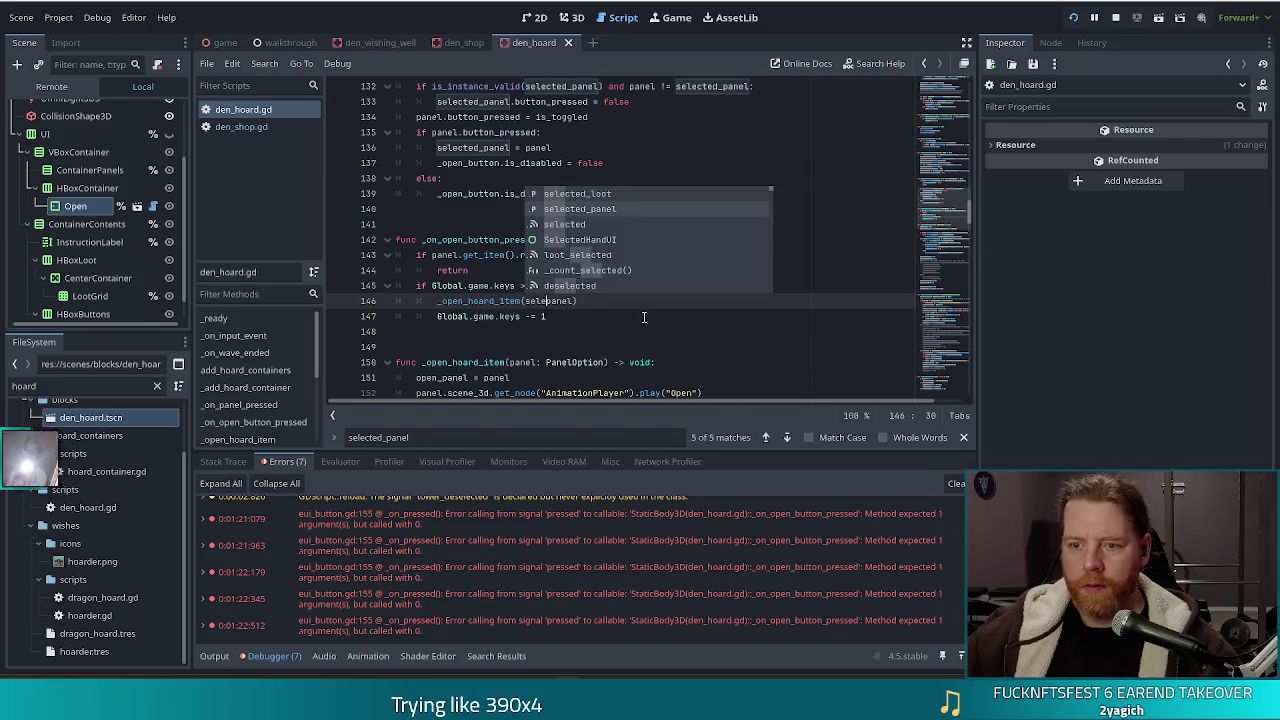
pyautogui.press('Tab')
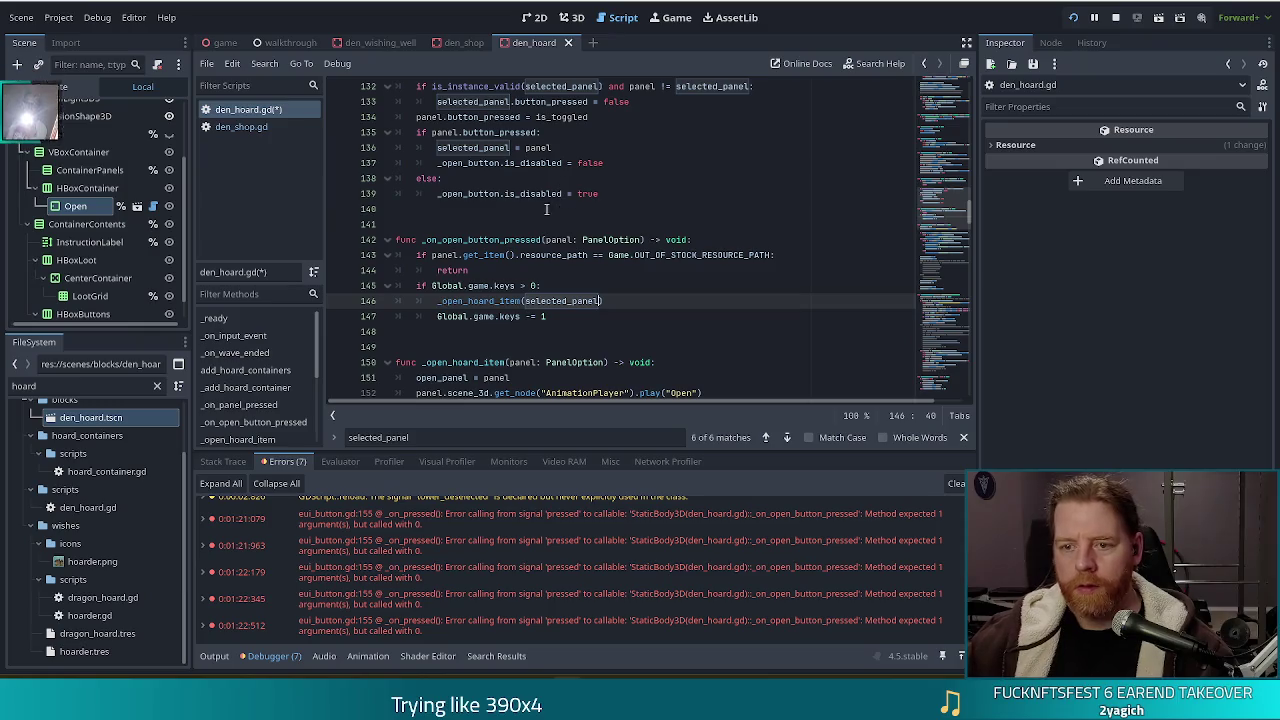
pyautogui.moveTo(546, 240); pyautogui.dragTo(640, 240)
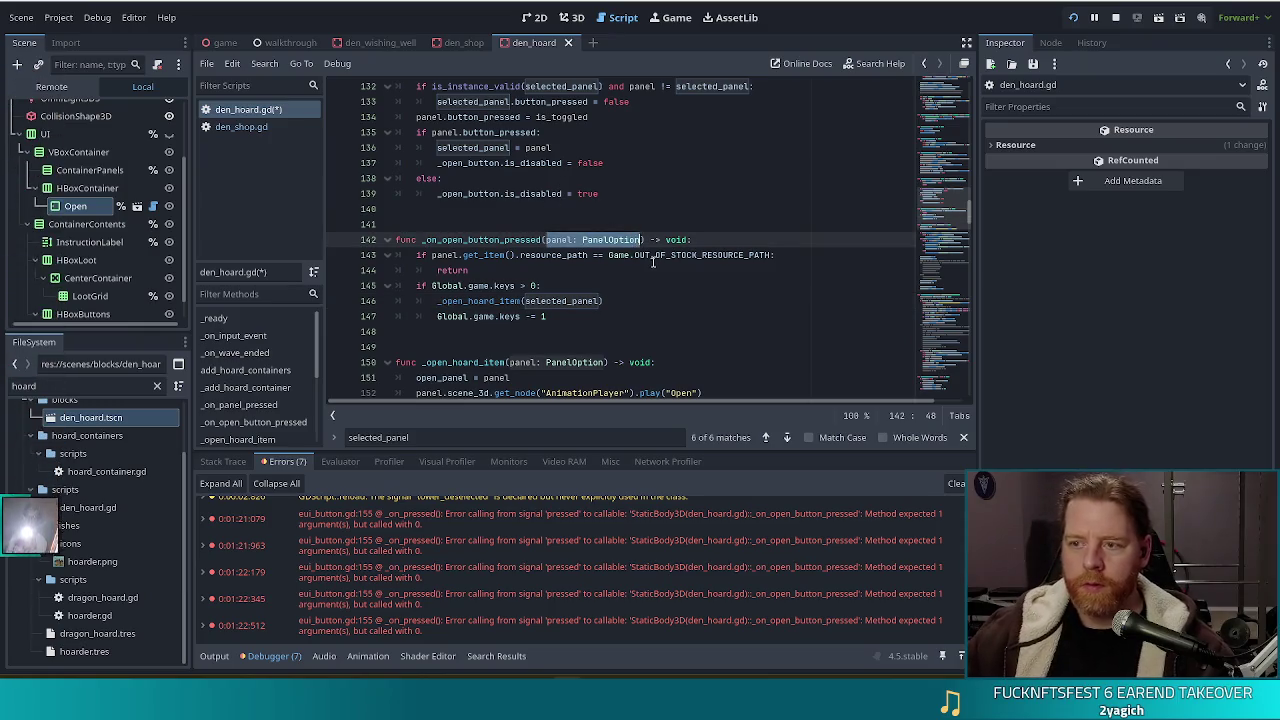
pyautogui.press('F5')
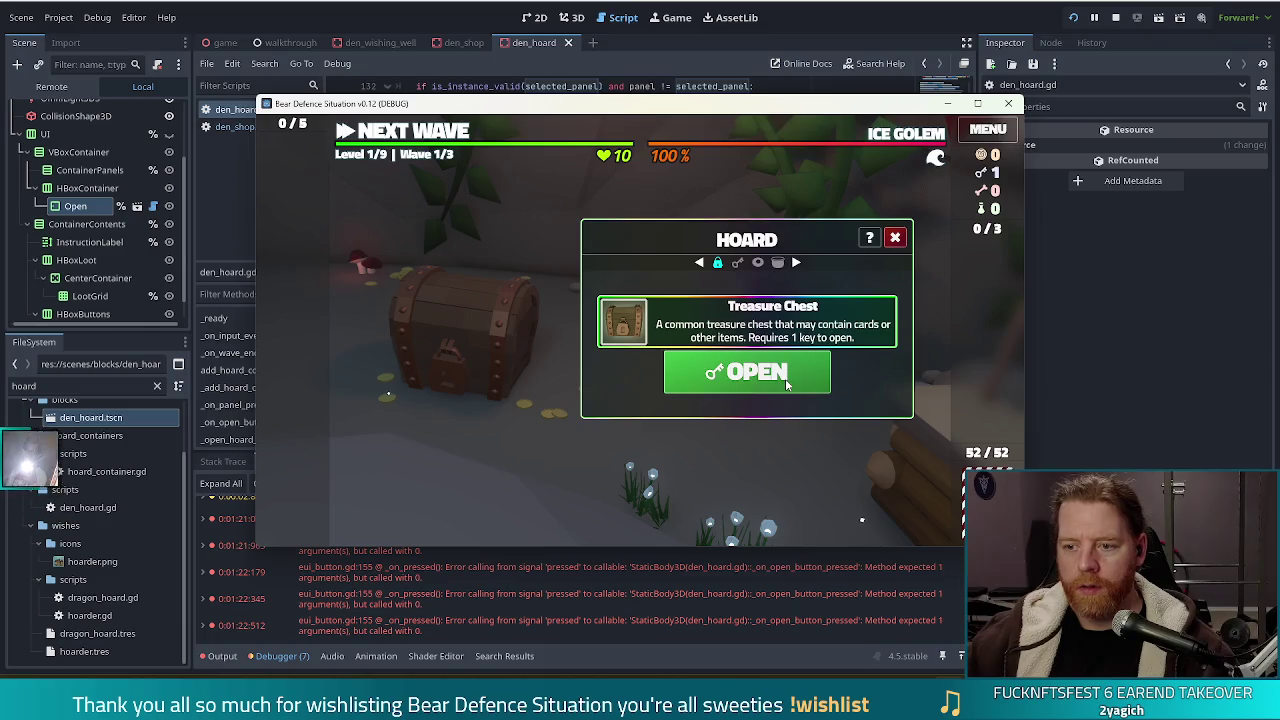
# Try the chest's OPEN button repeatedly, then stop and relaunch the game
pyautogui.click(785, 378)
pyautogui.click(785, 378)
pyautogui.click(785, 378)
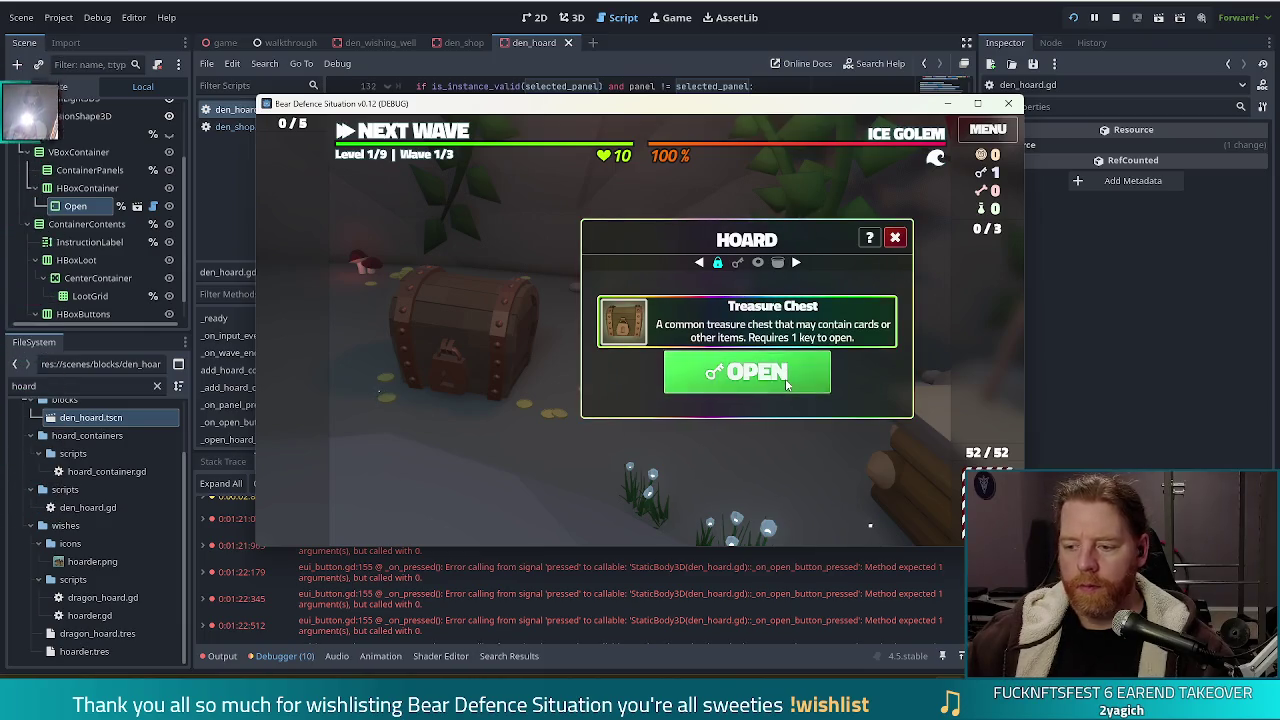
pyautogui.press('F8')
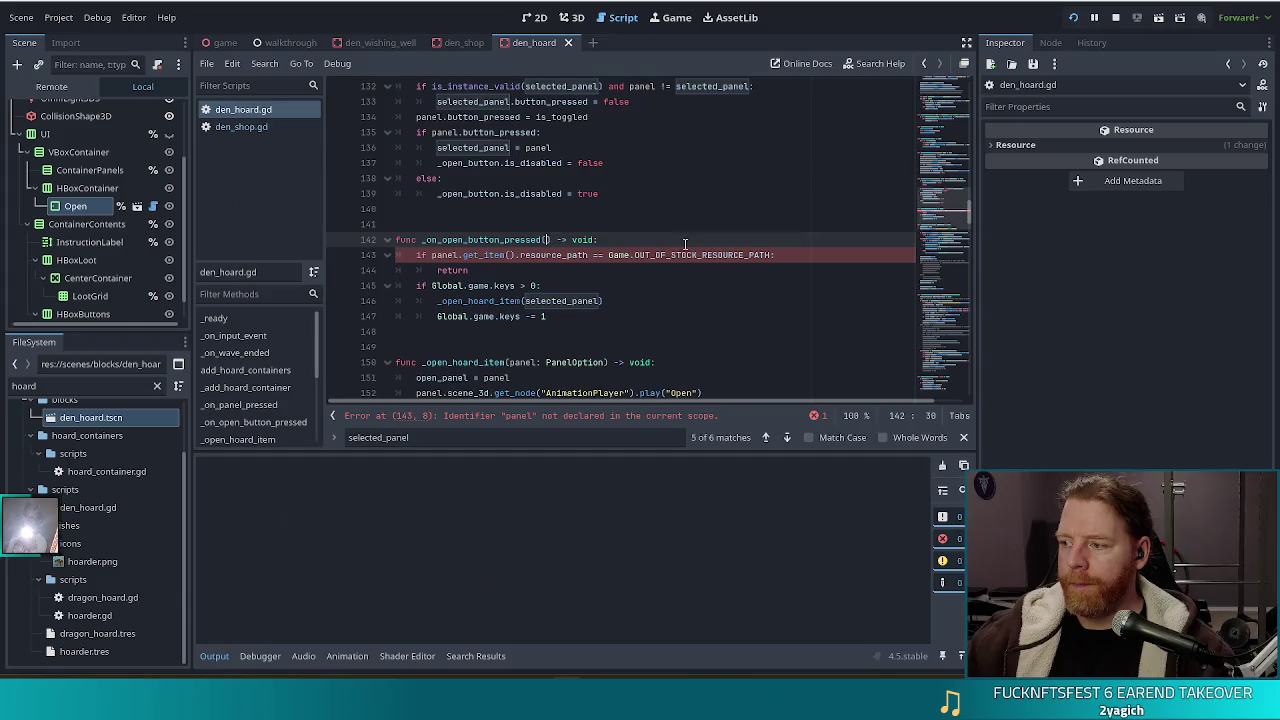
pyautogui.press('F5')
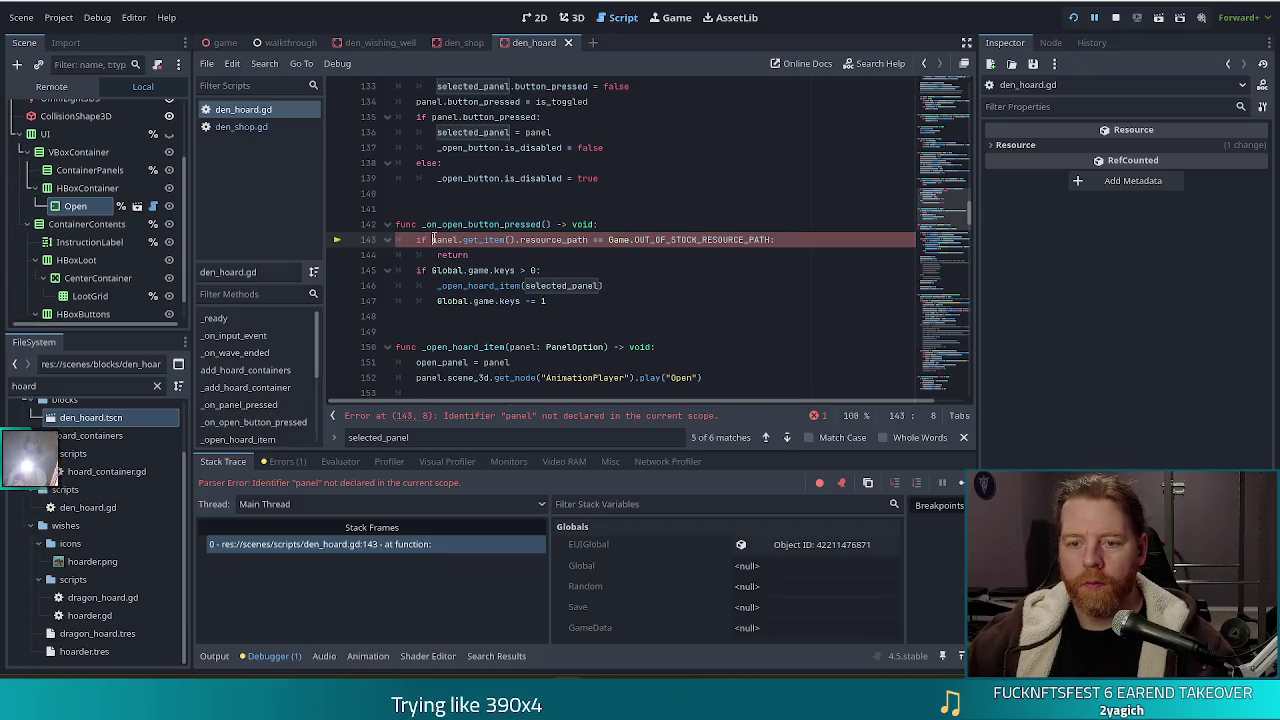
# Change line 143's condition to check selected_panel and relaunch the game
pyautogui.write('selected_')
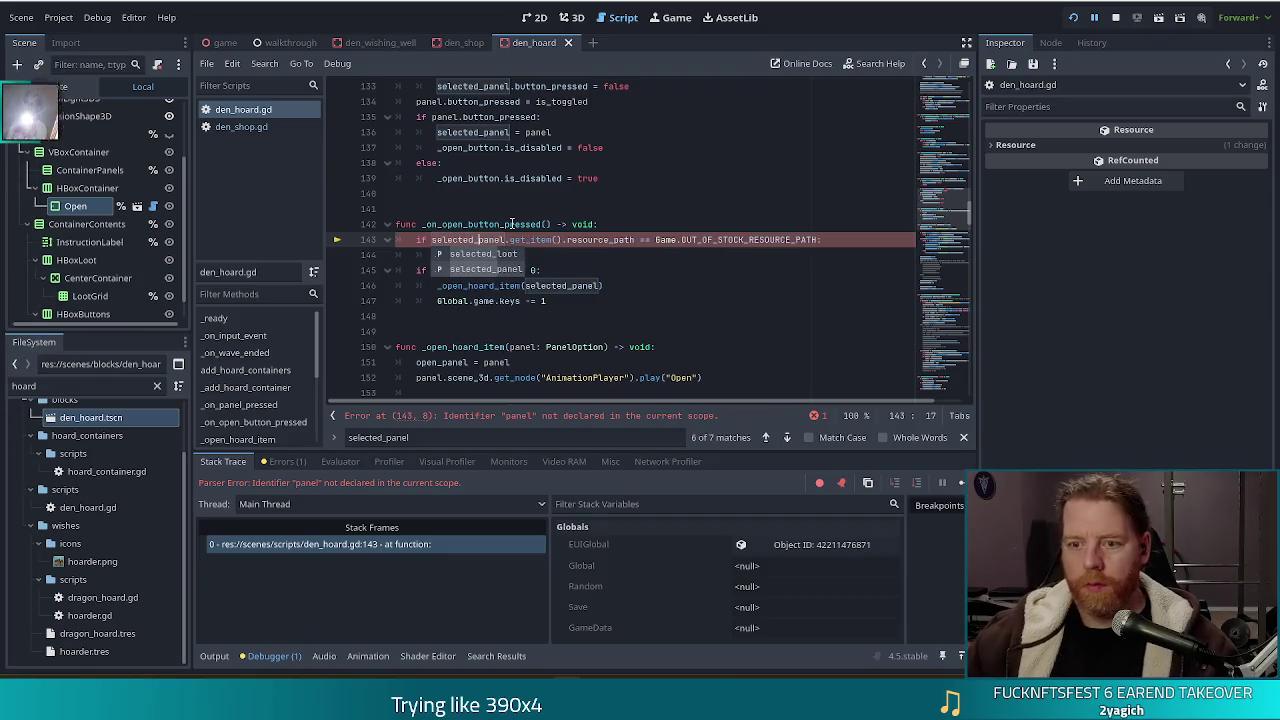
pyautogui.click(634, 240)
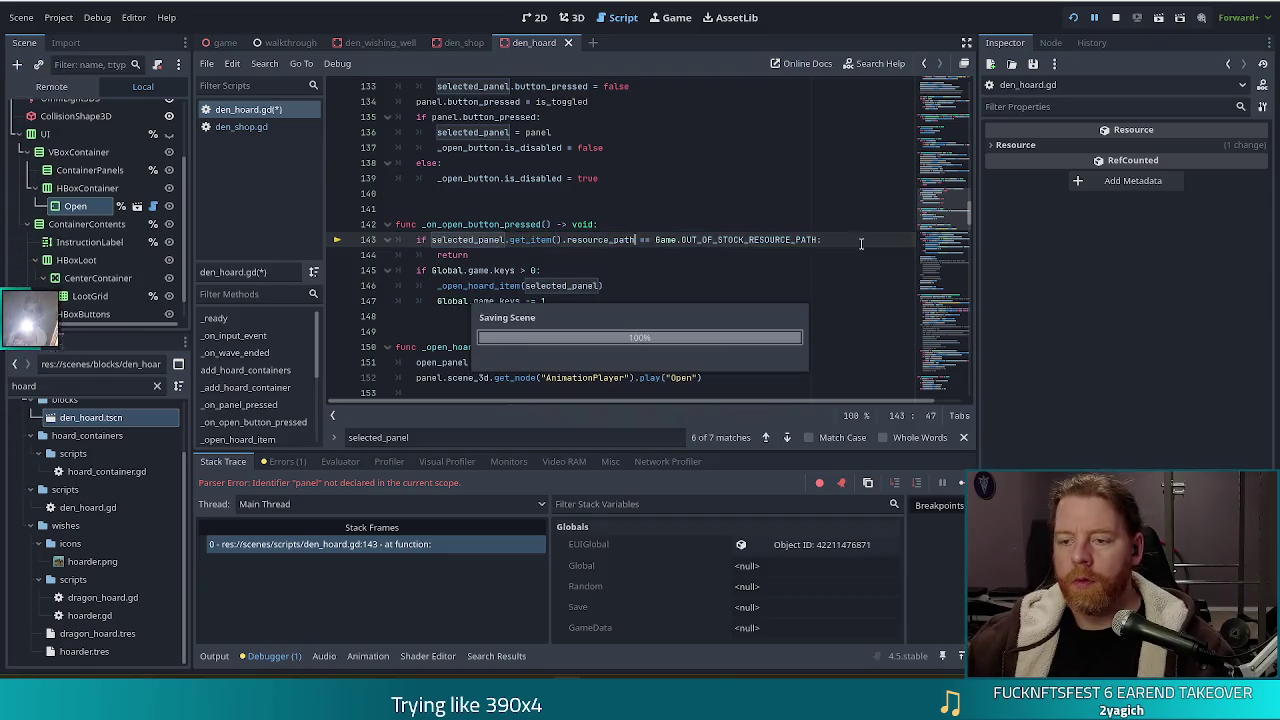
pyautogui.click(555, 255)
pyautogui.click(1073, 17)
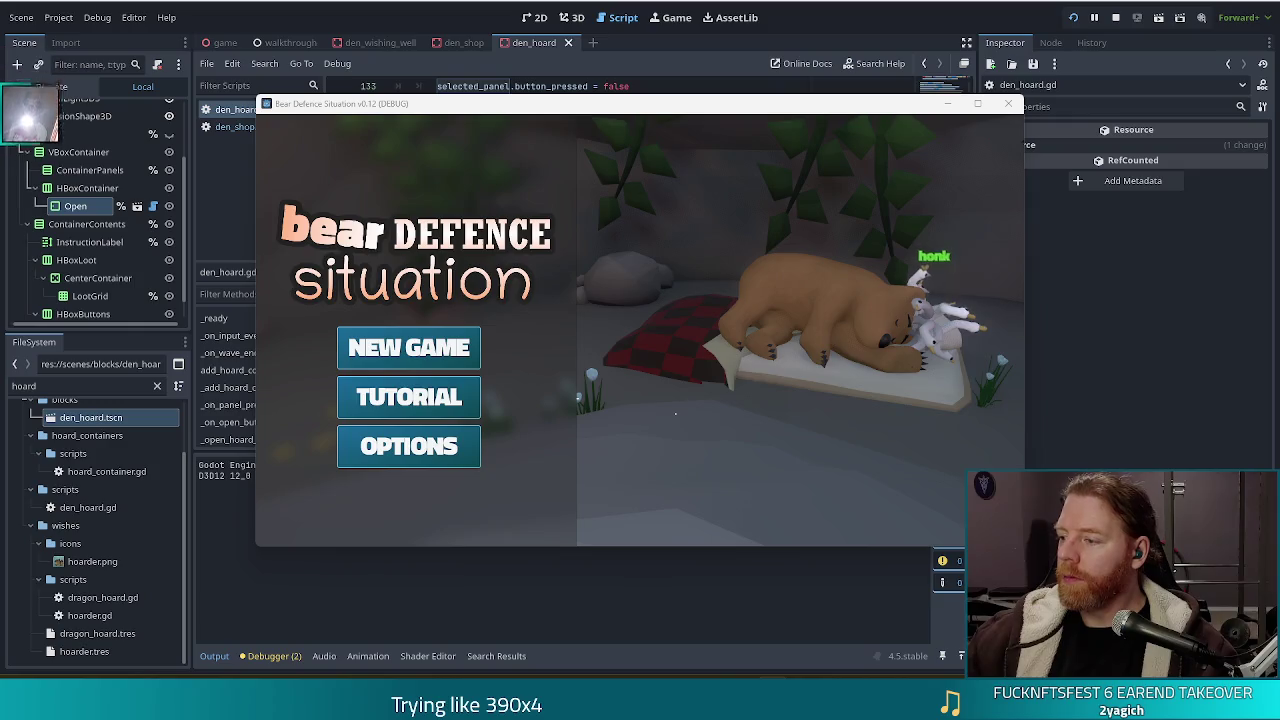
# Start a new game and buy the key at the shop stall
pyautogui.click(409, 347)
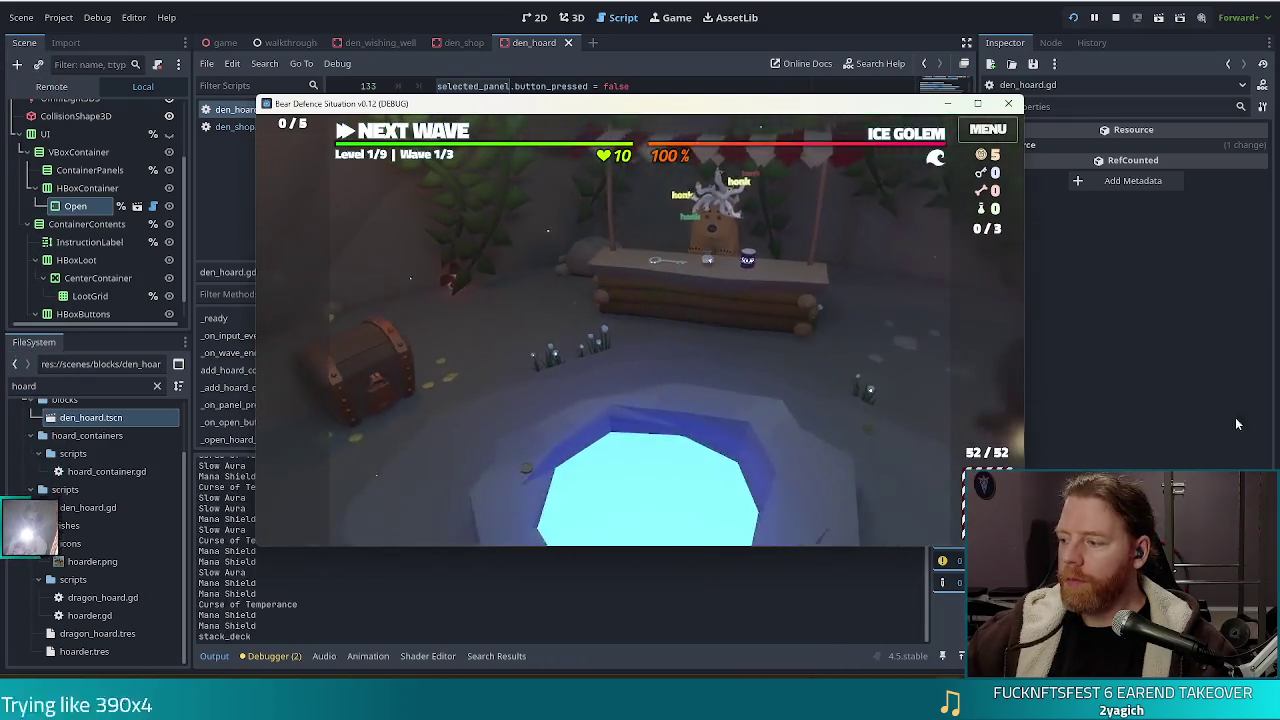
pyautogui.click(651, 258)
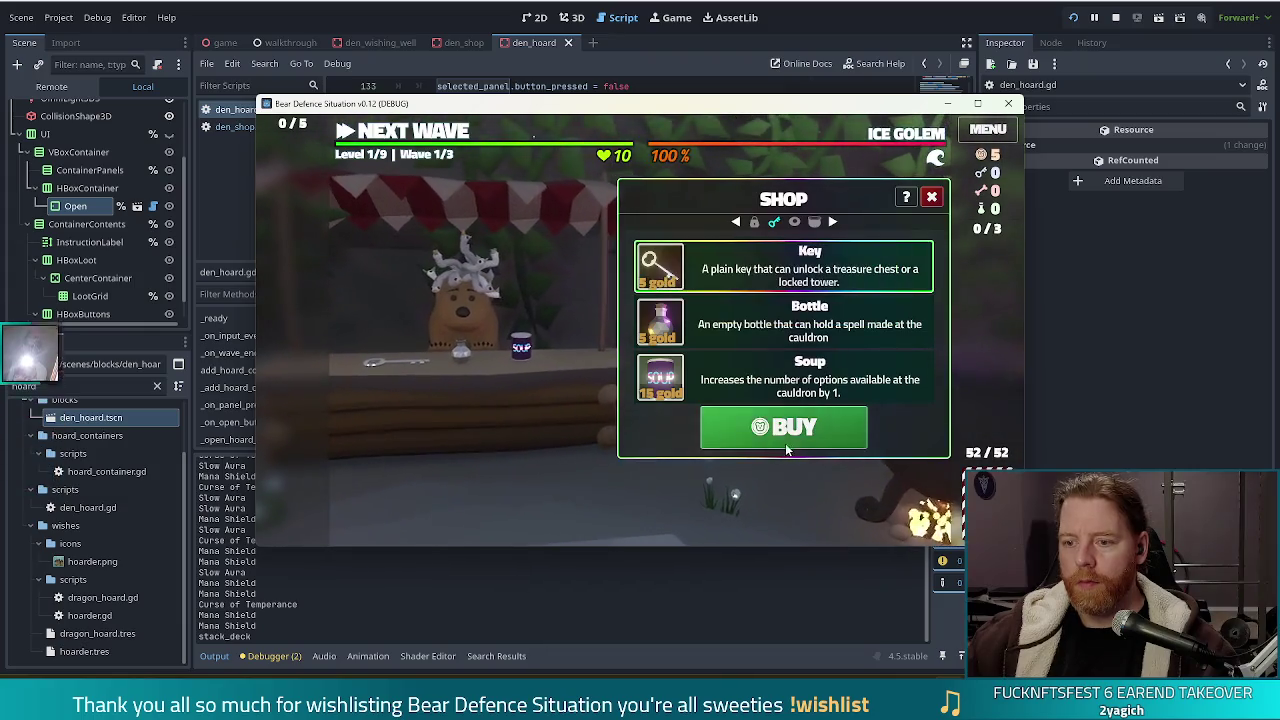
pyautogui.click(787, 448)
pyautogui.click(931, 196)
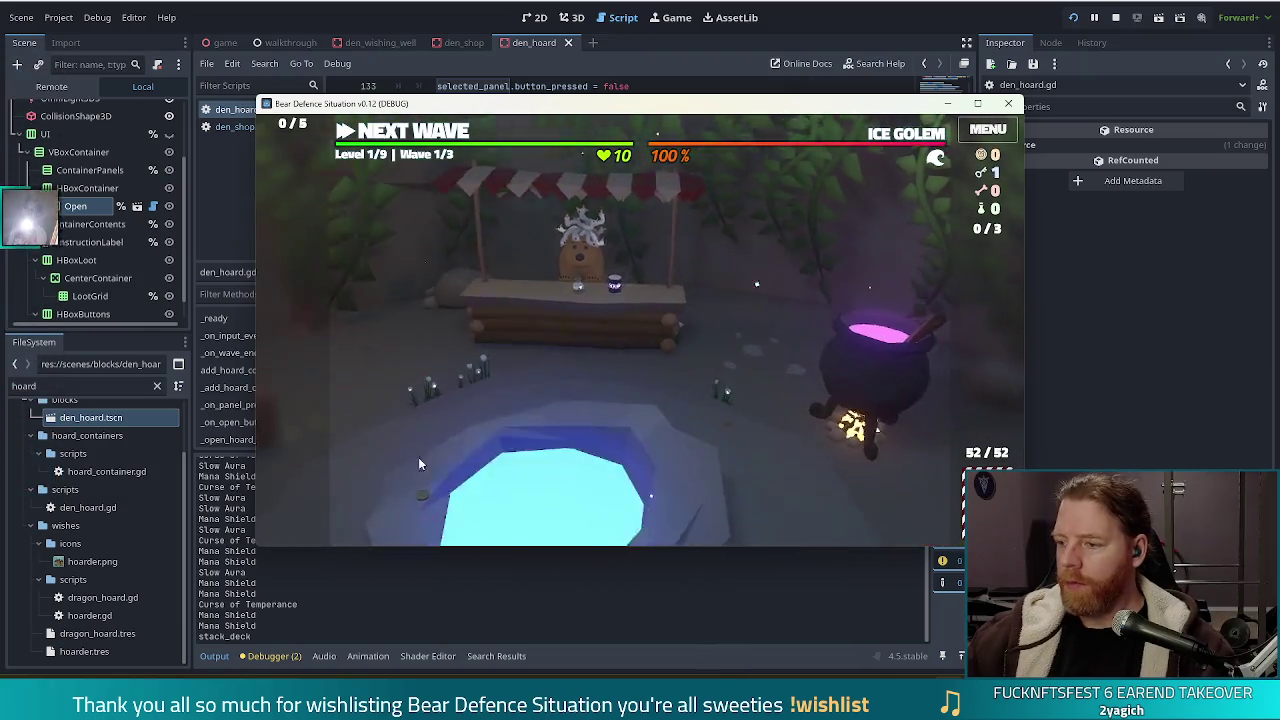
# Open the hoard's treasure chest with the key, then stop the game
pyautogui.click(419, 464)
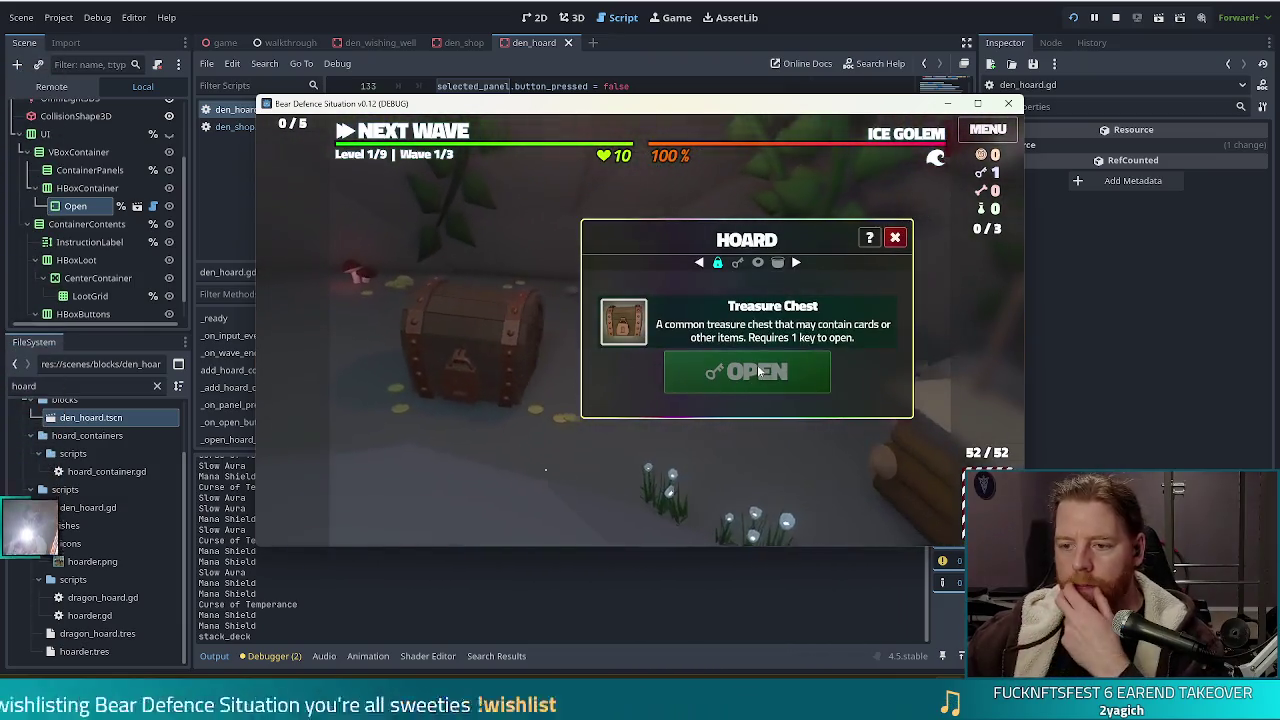
pyautogui.click(700, 385)
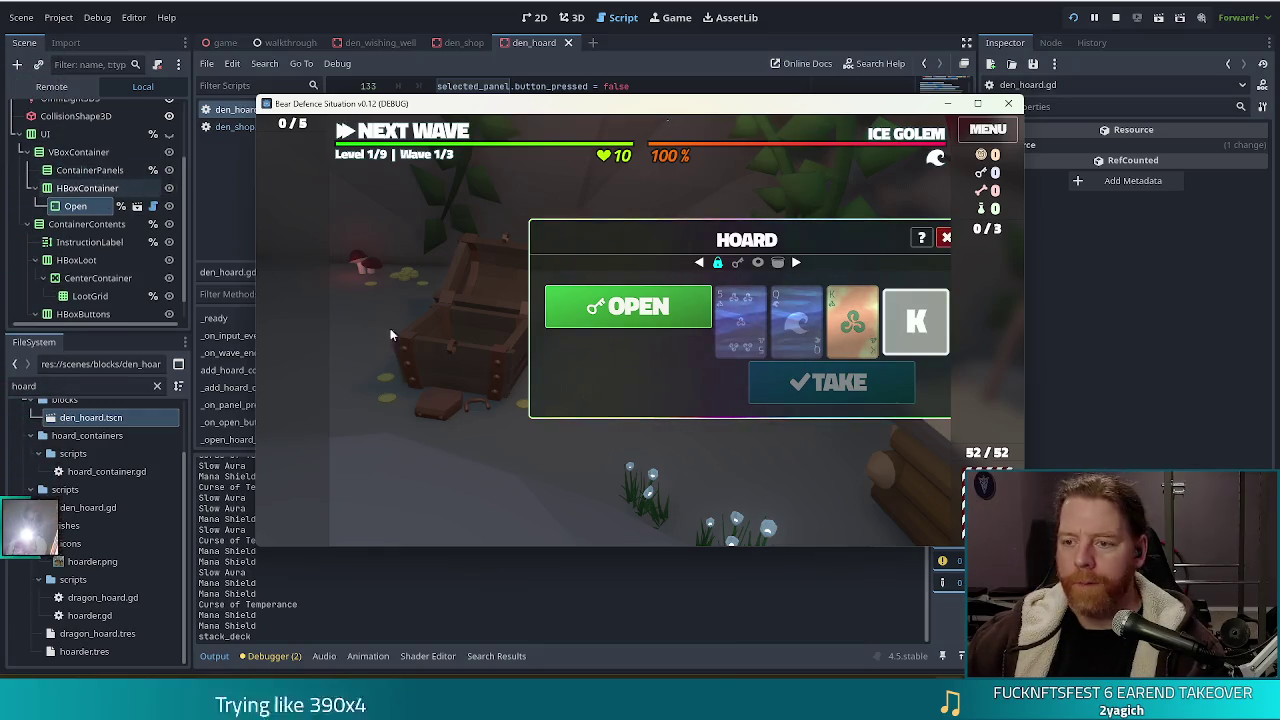
pyautogui.click(1117, 17)
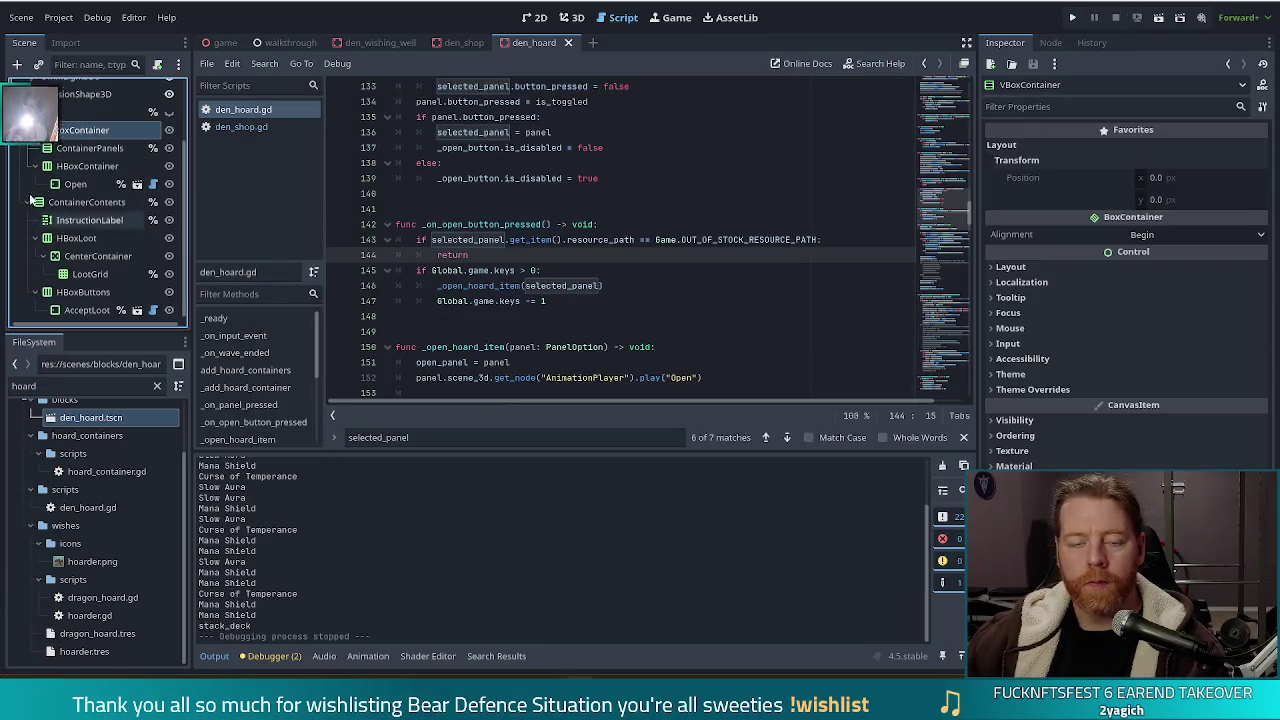
# Enable Access as Unique Name on VBoxContainer and rename the node to Chests
pyautogui.rightClick(88, 135)
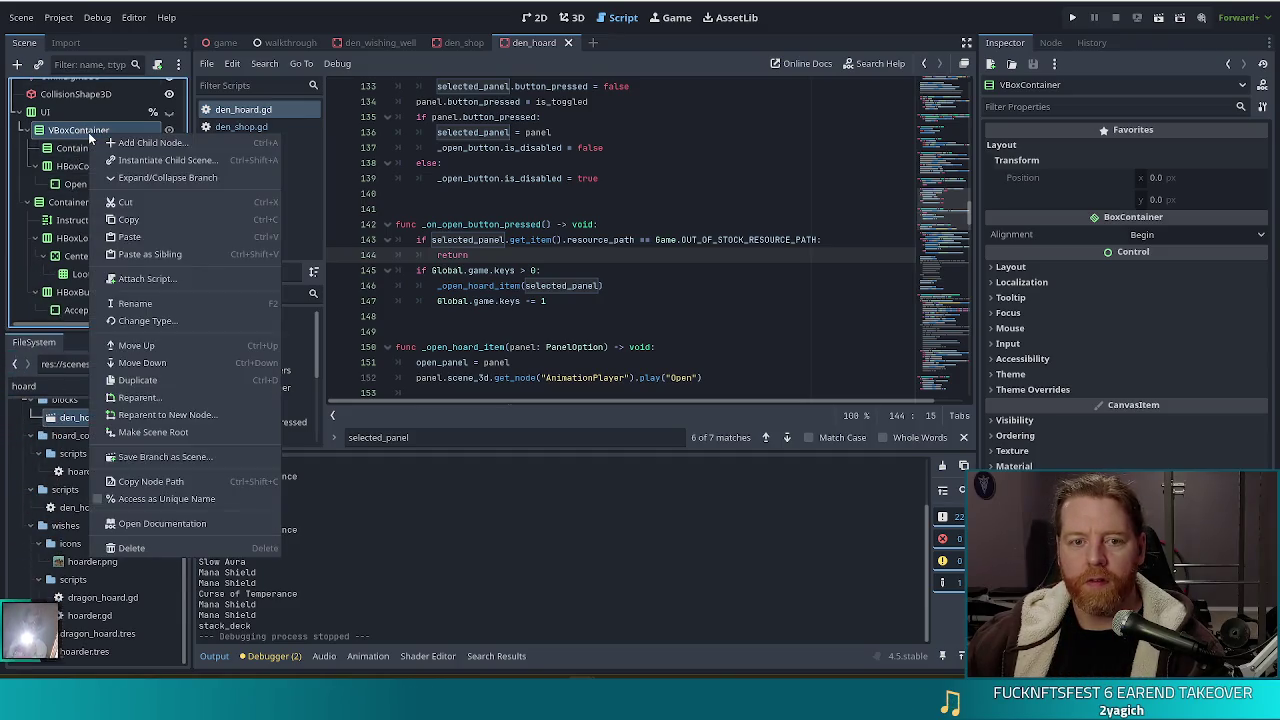
pyautogui.click(157, 500)
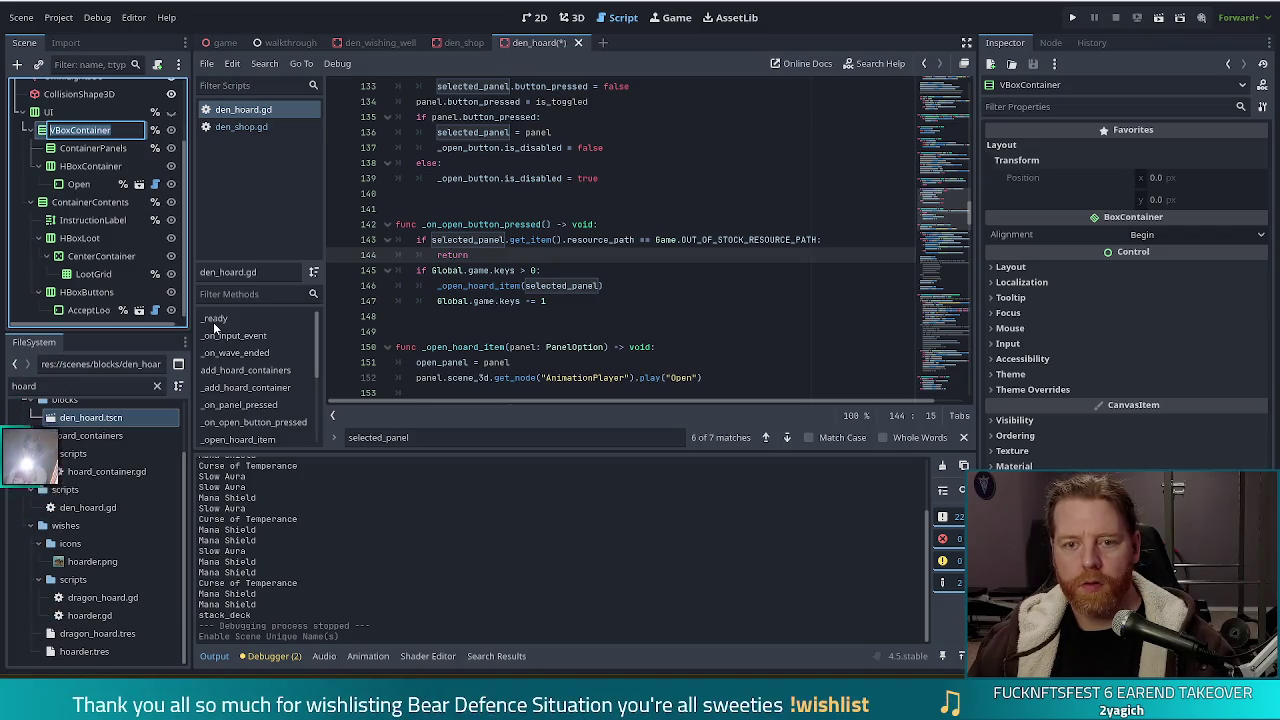
pyautogui.write('Chests')
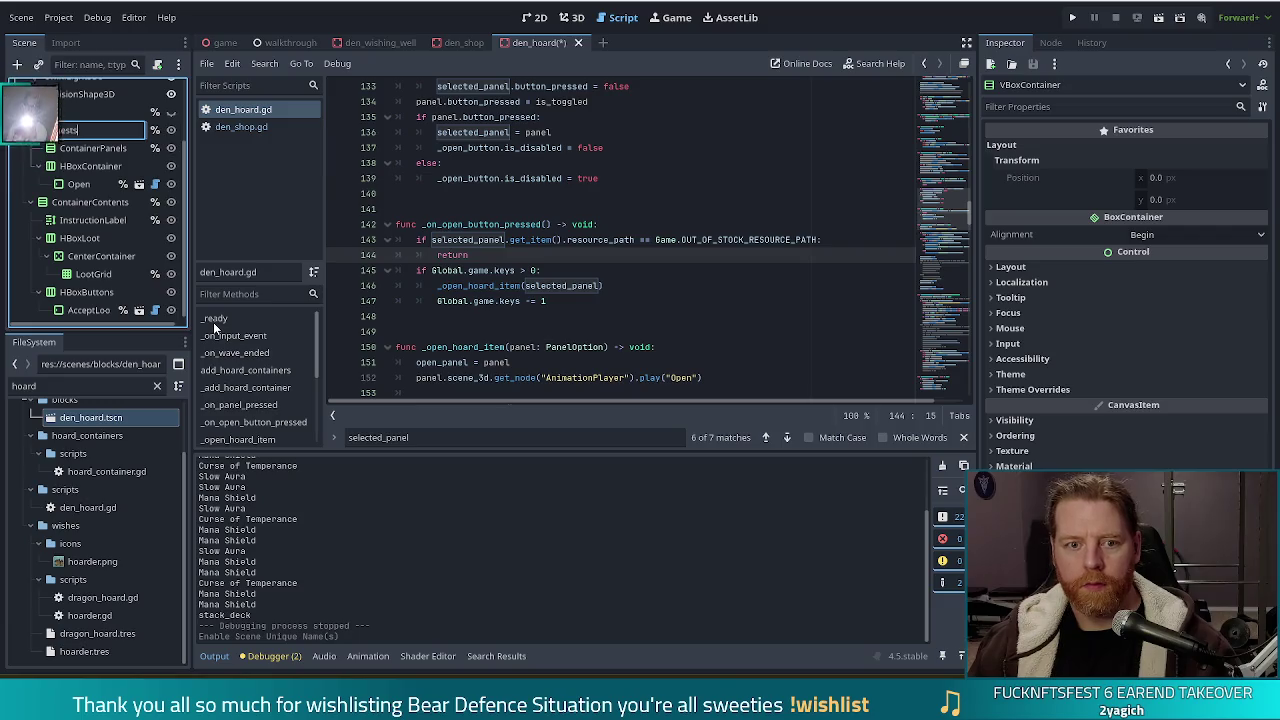
pyautogui.press('Return')
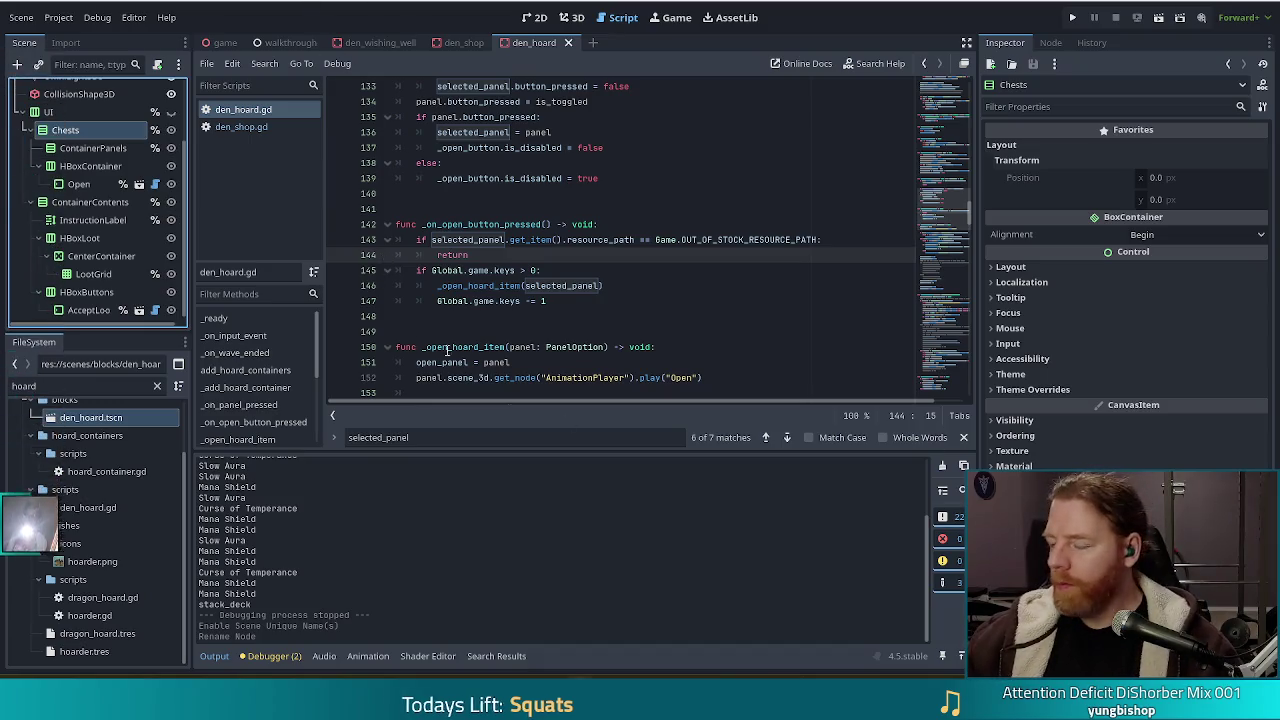
pyautogui.click(604, 270)
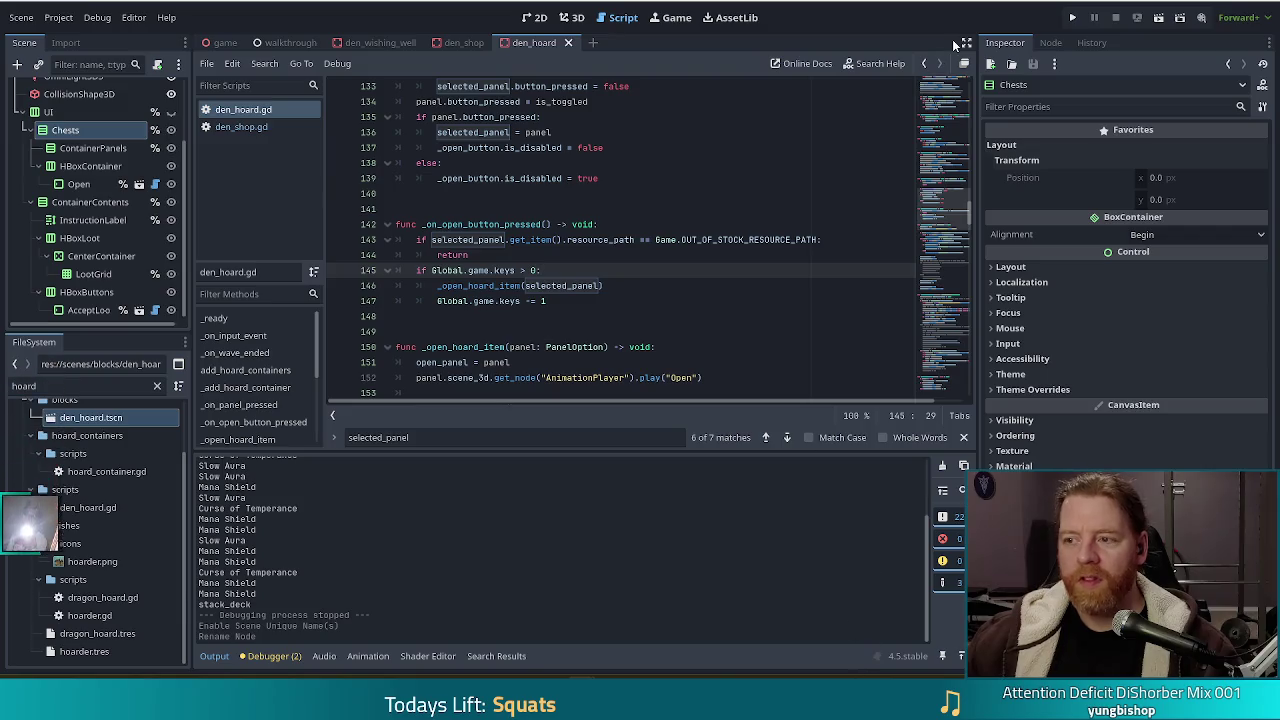
# Run a New Game, buy a Key in the shop, and open the hoard chest with it
pyautogui.click(1072, 17)
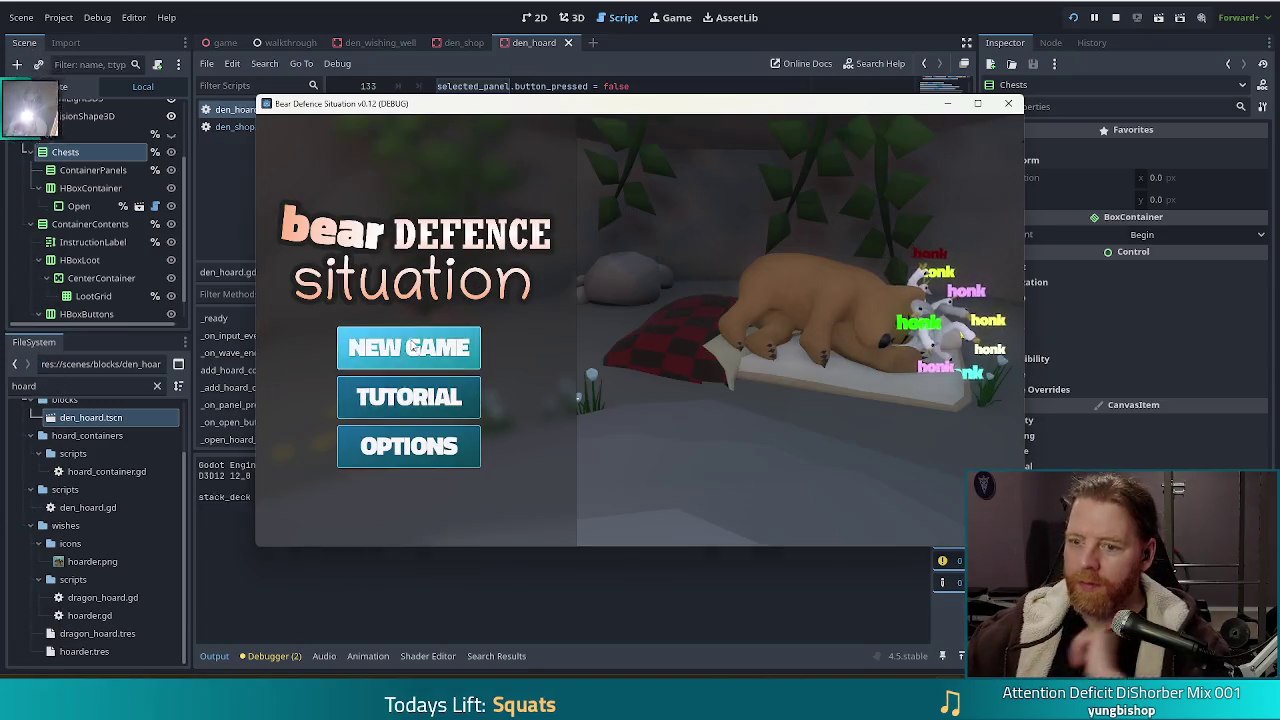
pyautogui.click(412, 345)
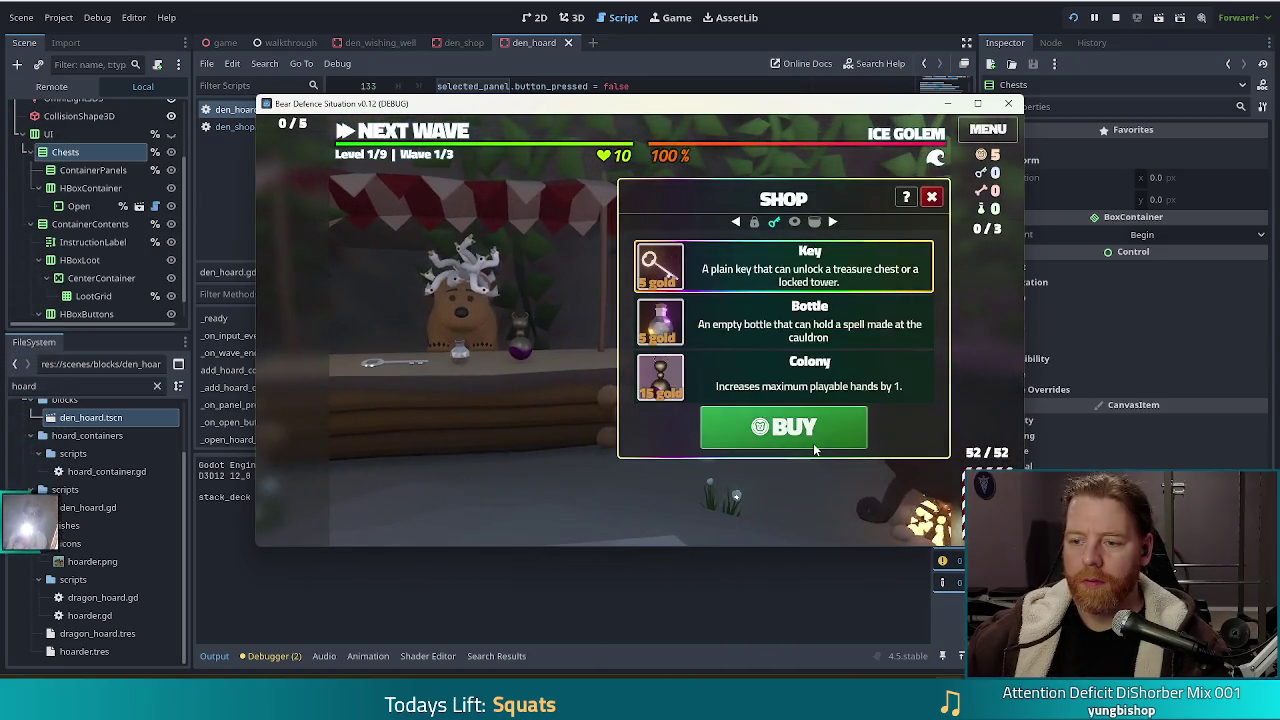
pyautogui.click(815, 450)
pyautogui.click(754, 222)
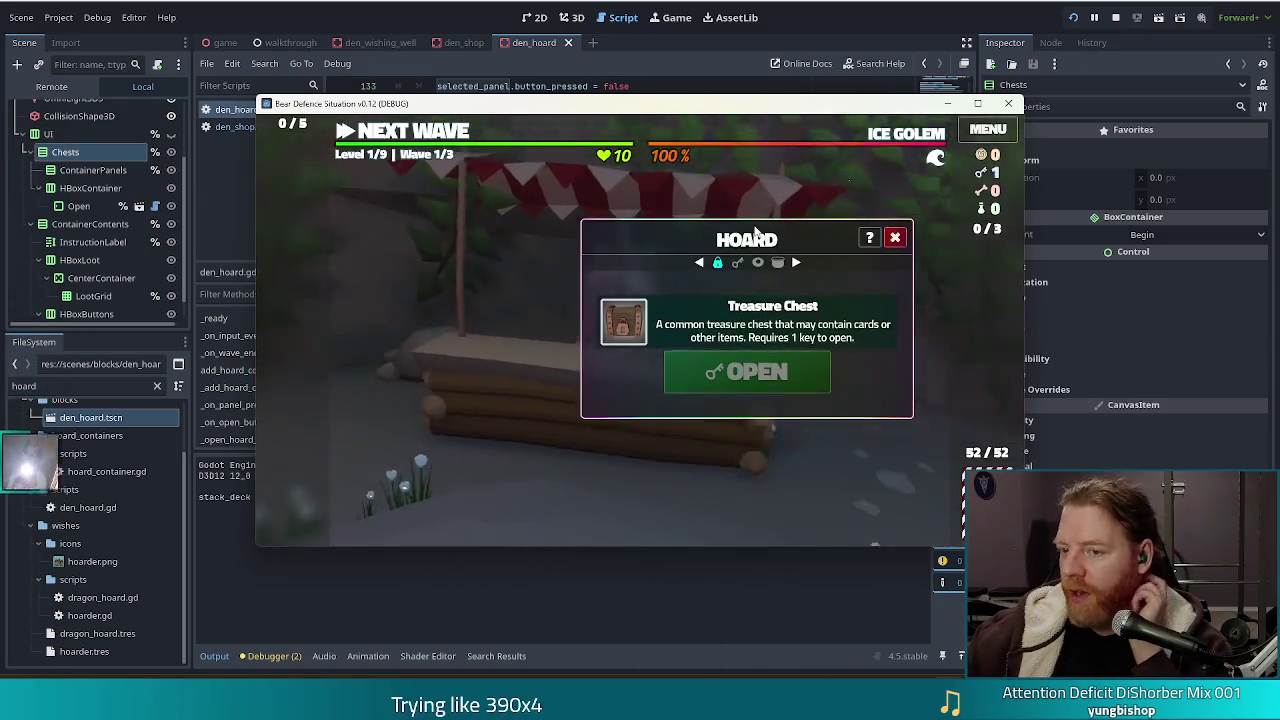
pyautogui.click(738, 372)
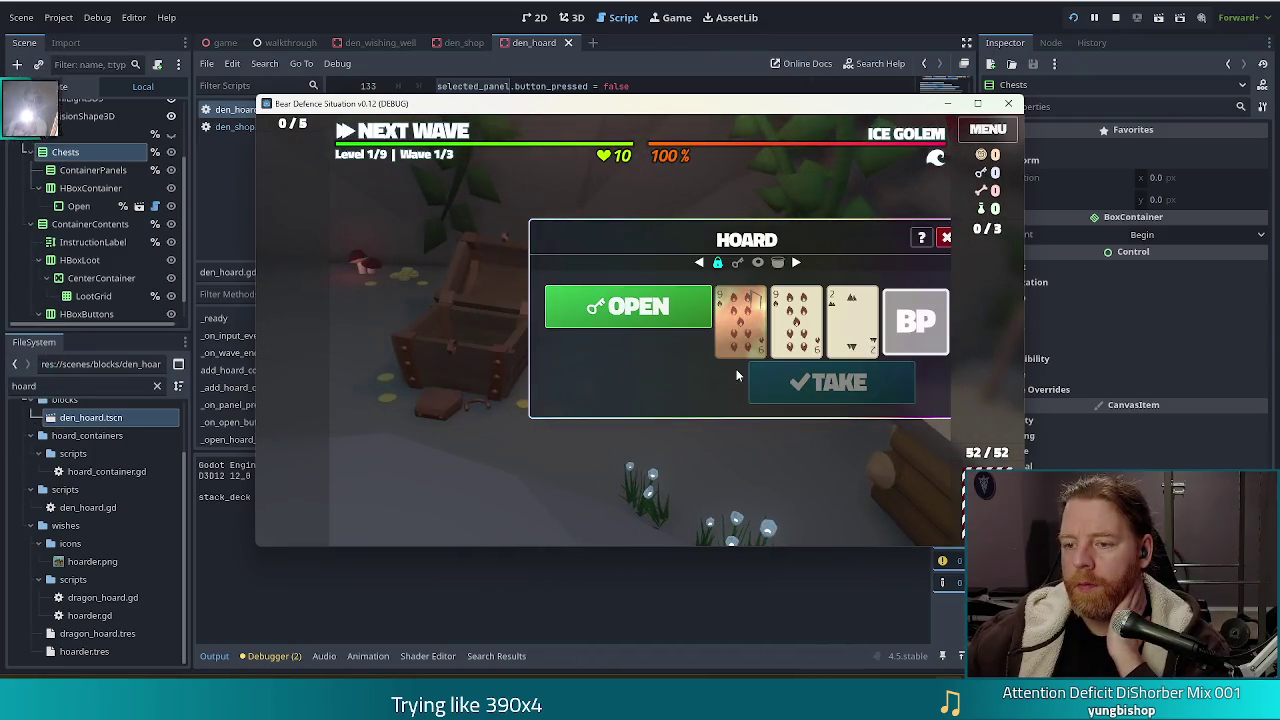
# Stop the game and delete the two commented-out onready lines in den_hoard.gd
pyautogui.click(1115, 17)
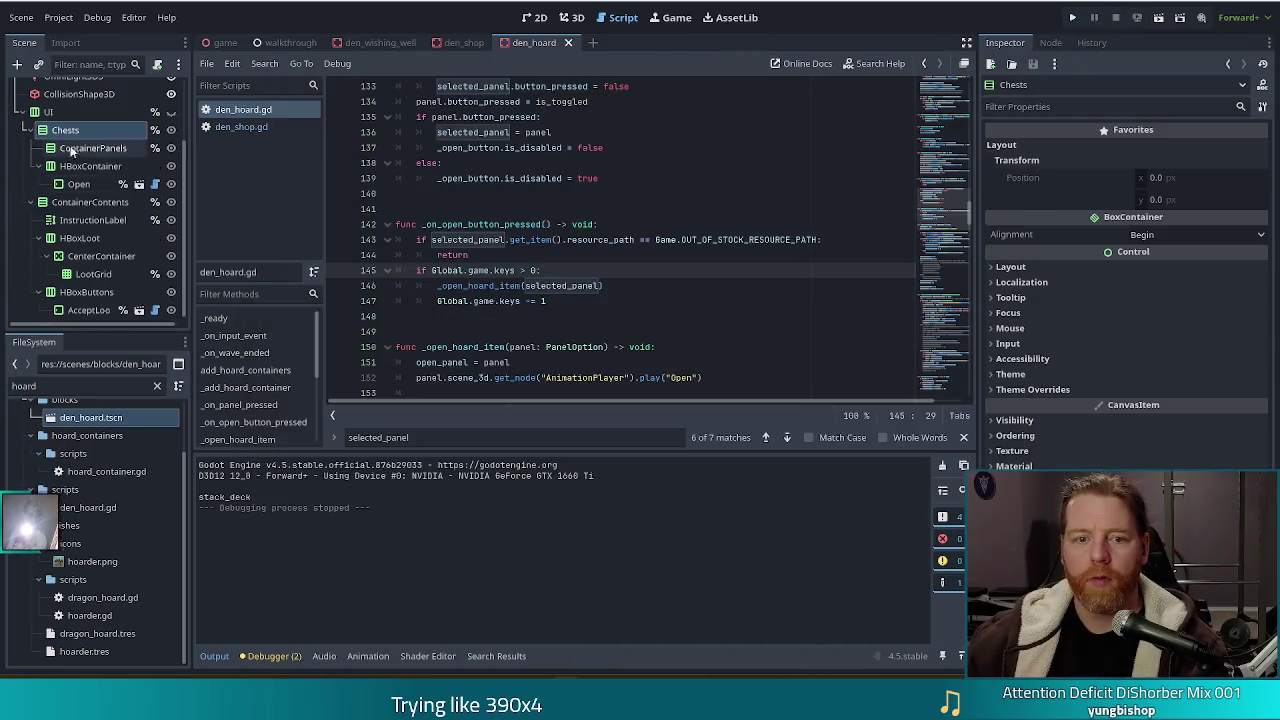
pyautogui.moveTo(941, 174); pyautogui.dragTo(943, 91)
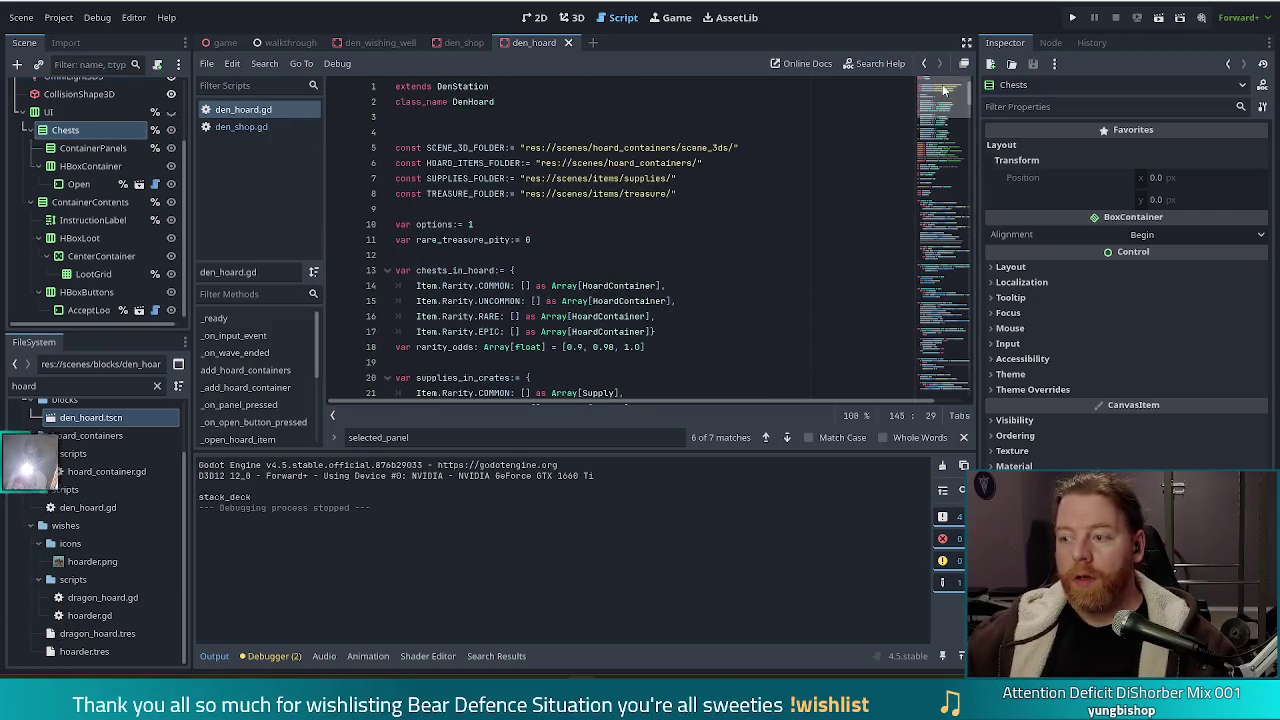
pyautogui.scroll(-2, 610, 300)
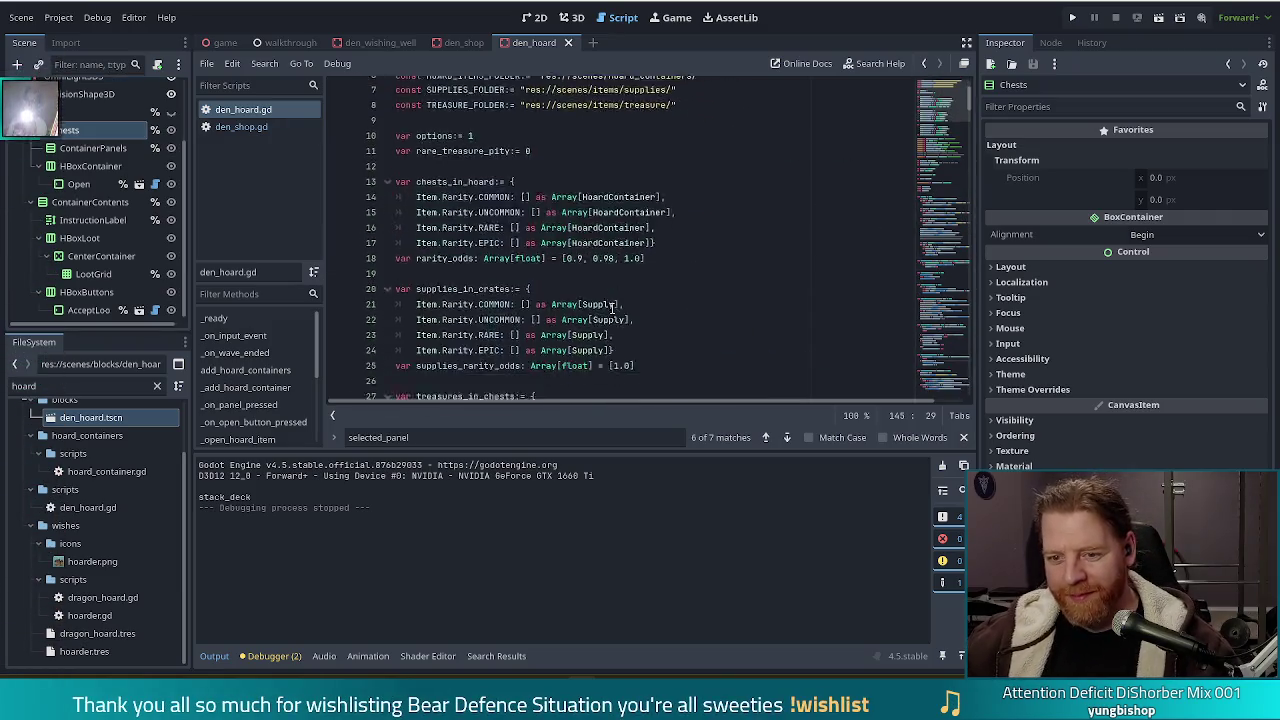
pyautogui.scroll(-7, 613, 308)
pyautogui.click(702, 270)
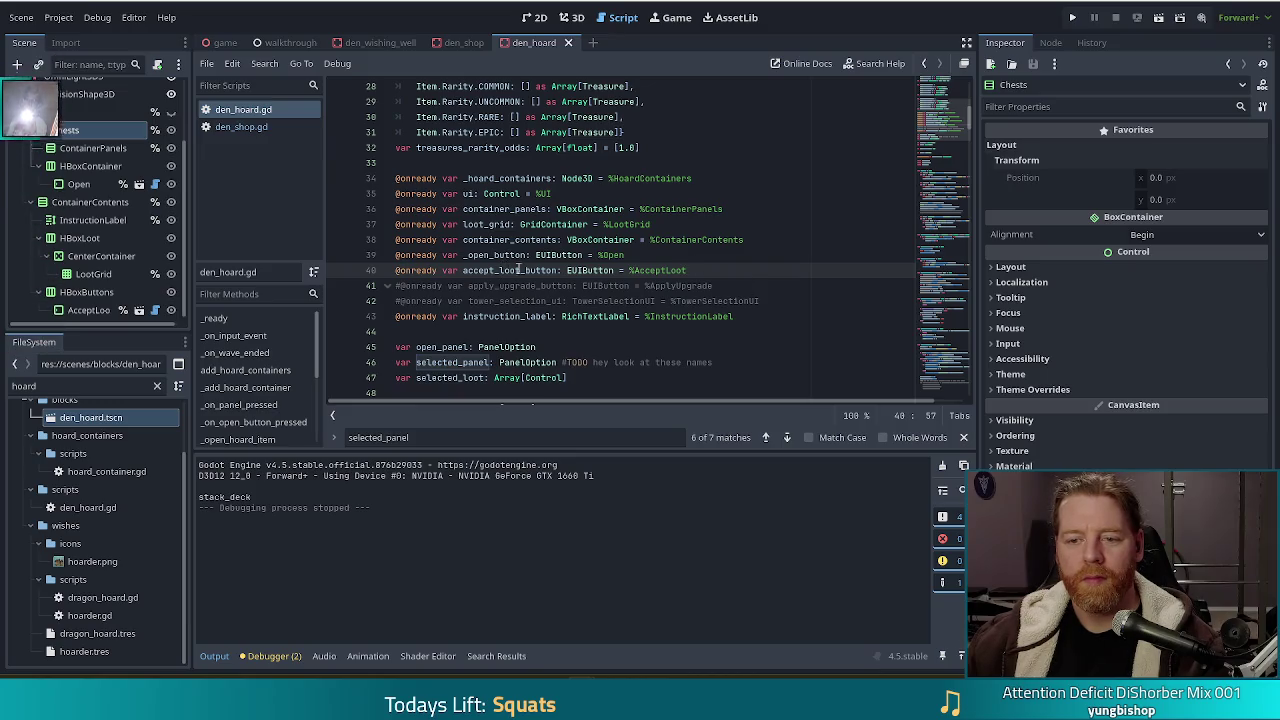
pyautogui.press('Return')
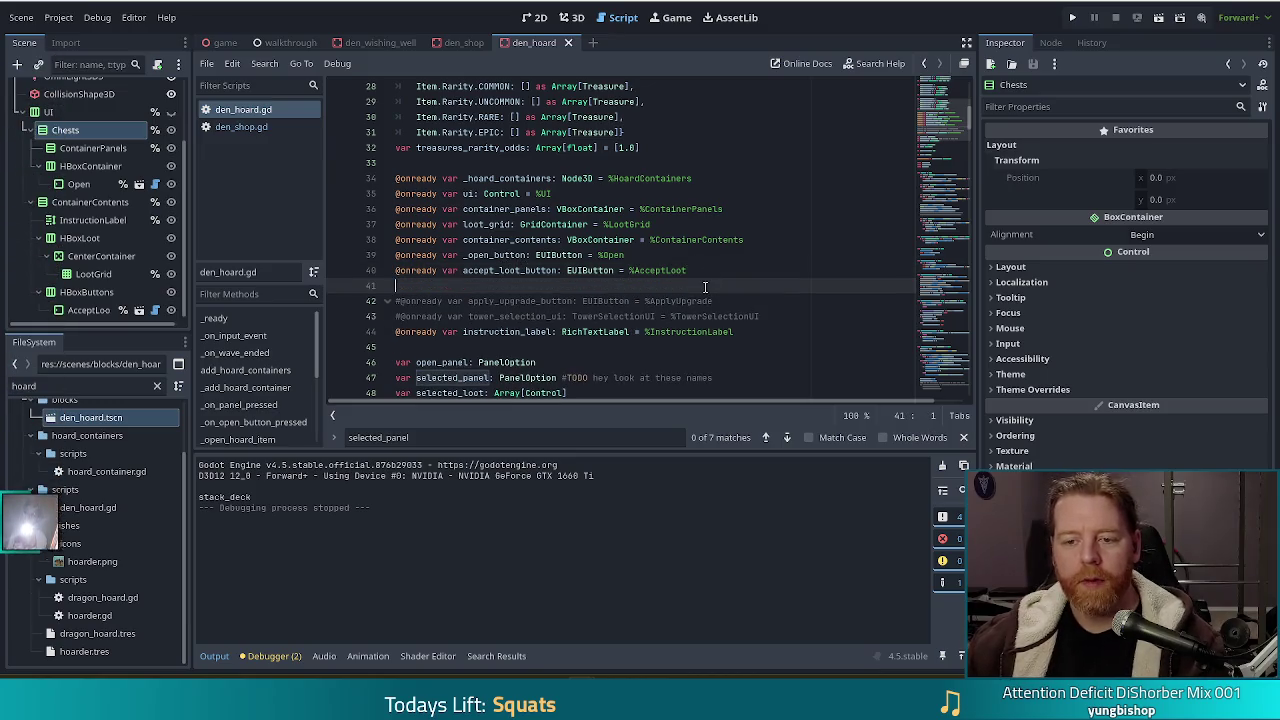
pyautogui.moveTo(776, 325); pyautogui.dragTo(778, 290)
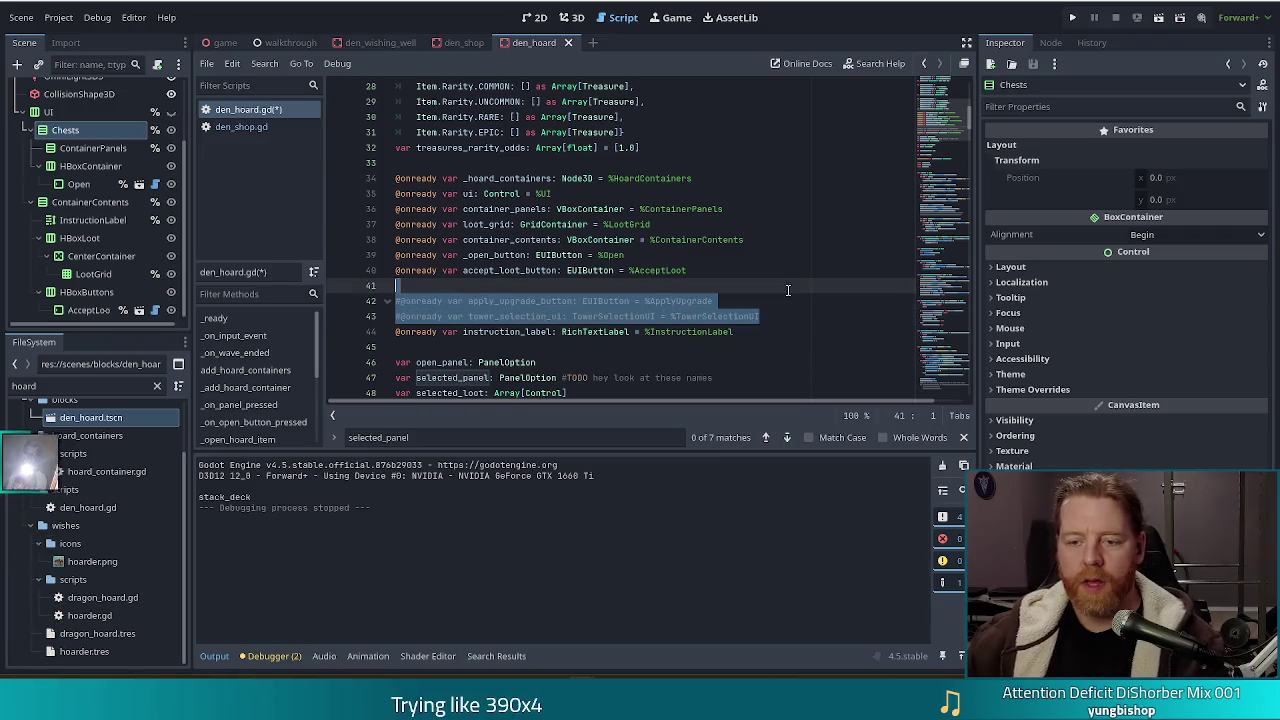
pyautogui.press('Delete')
pyautogui.moveTo(65, 130)
pyautogui.mouseDown()
pyautogui.moveTo(500, 255)
pyautogui.moveTo(408, 291)
pyautogui.mouseUp()
pyautogui.click(464, 286)
pyautogui.write('_')
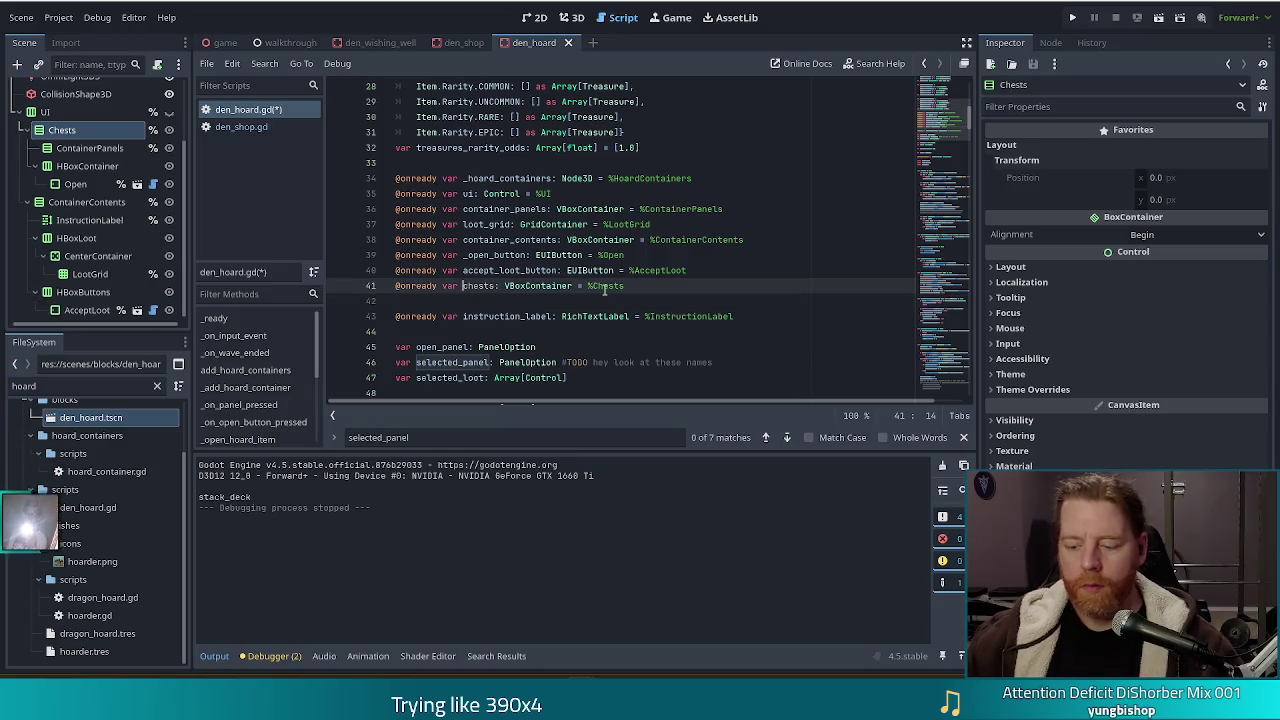
pyautogui.click(501, 286)
pyautogui.write('_con')
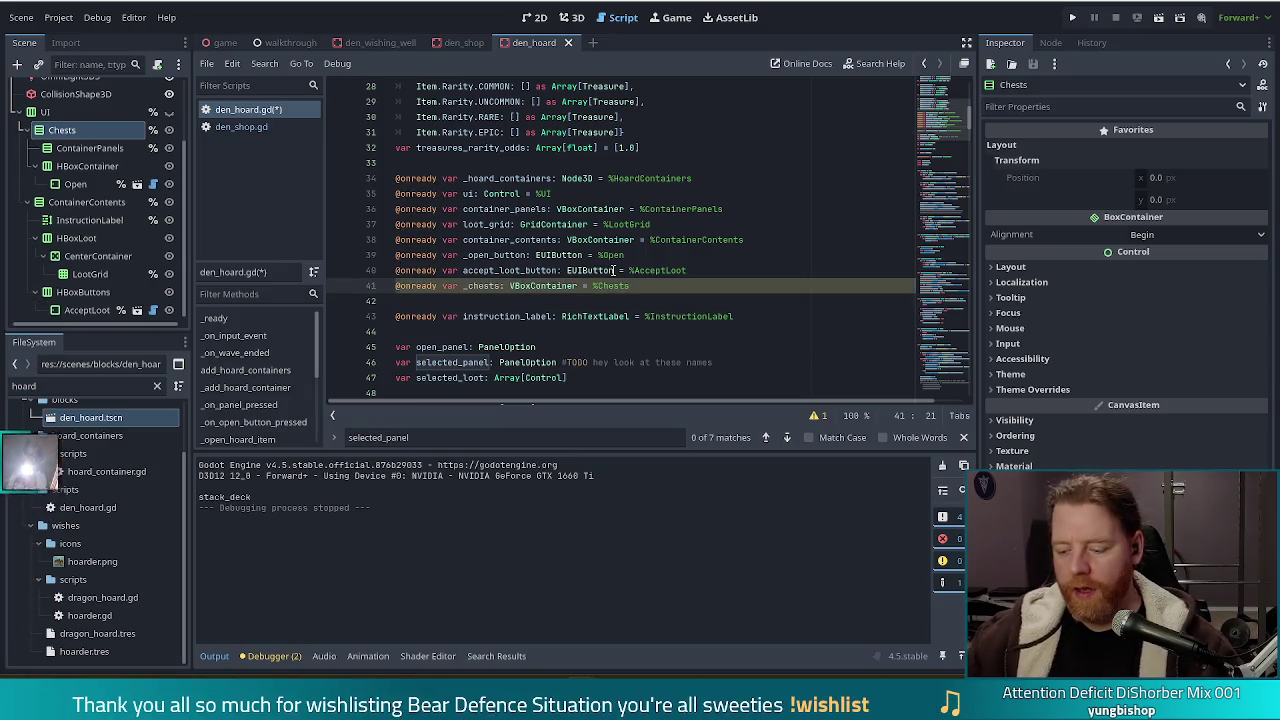
pyautogui.write('tainer')
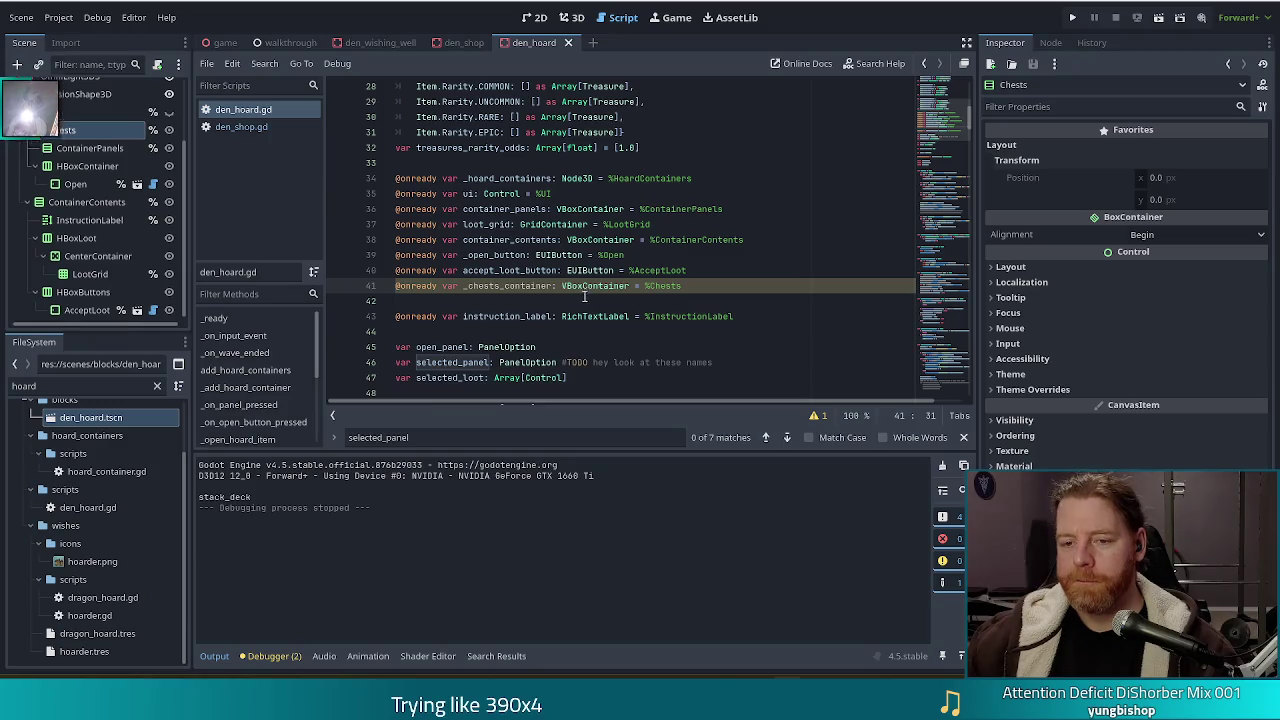
pyautogui.click(708, 290)
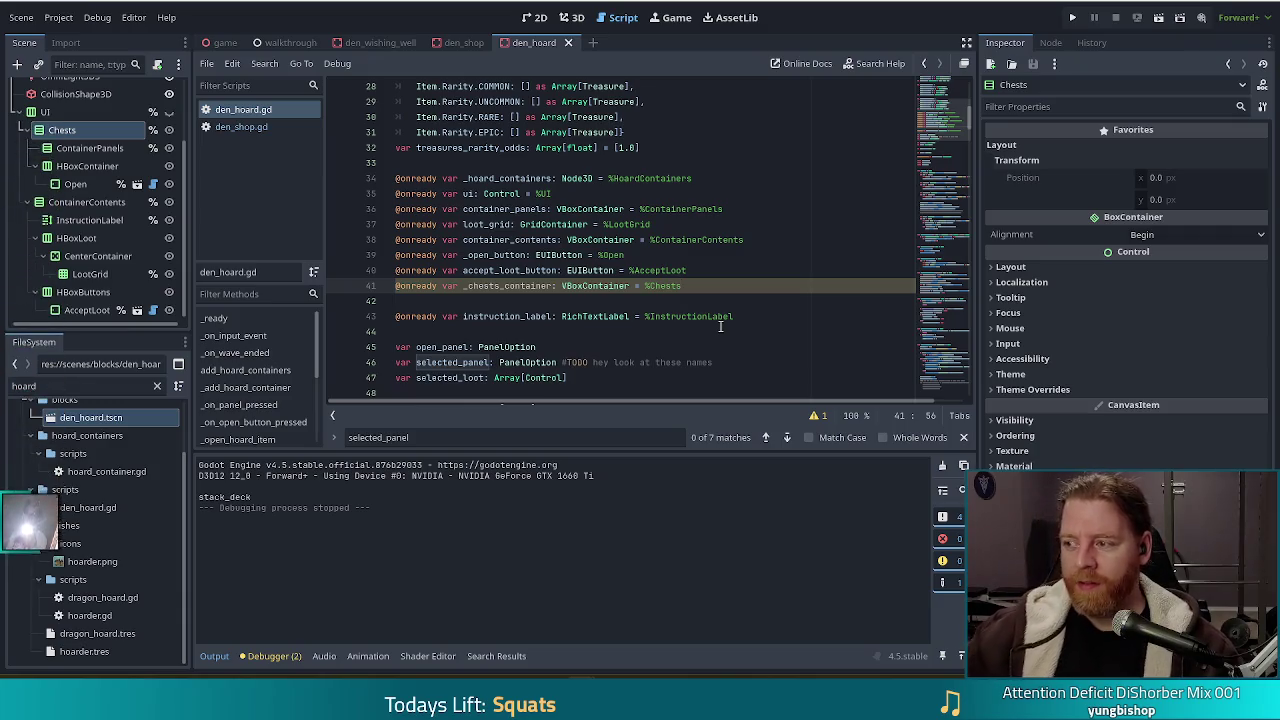
pyautogui.click(594, 286)
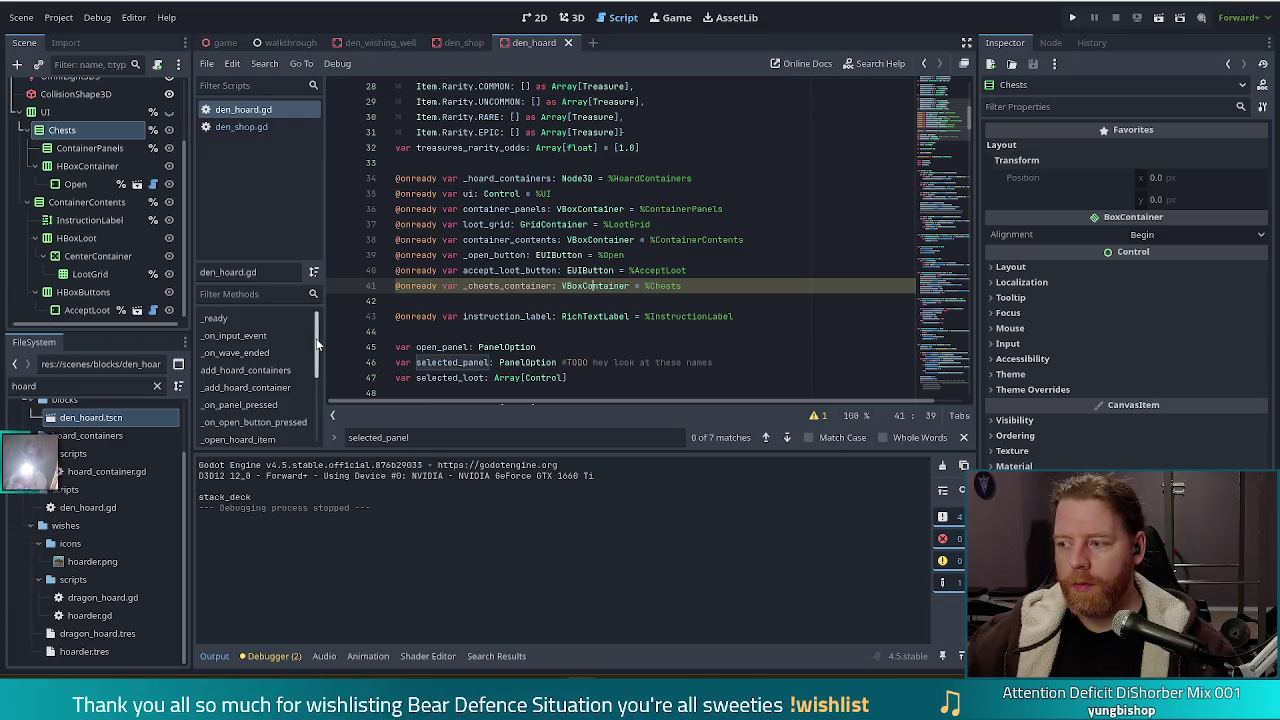
pyautogui.scroll(-1, 255, 380)
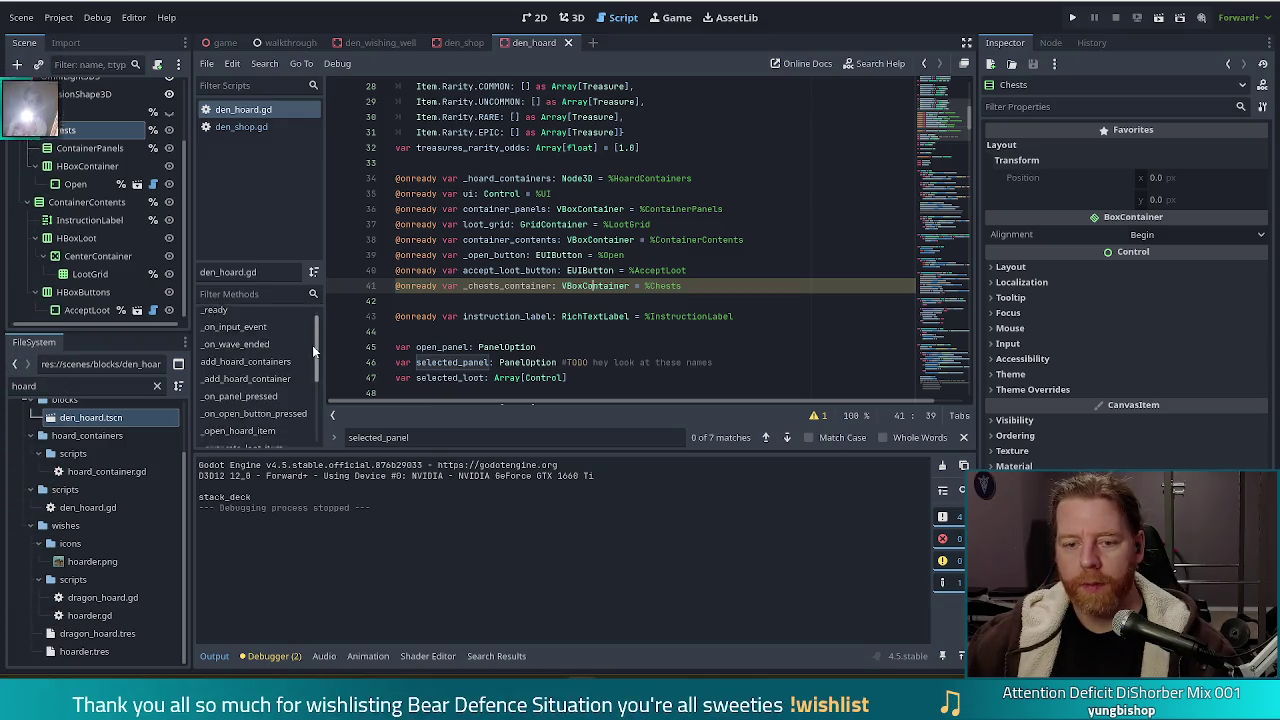
# Navigate to the _open_hoard_item body around lines 166–167 of den_hoard.gd
pyautogui.click(255, 390)
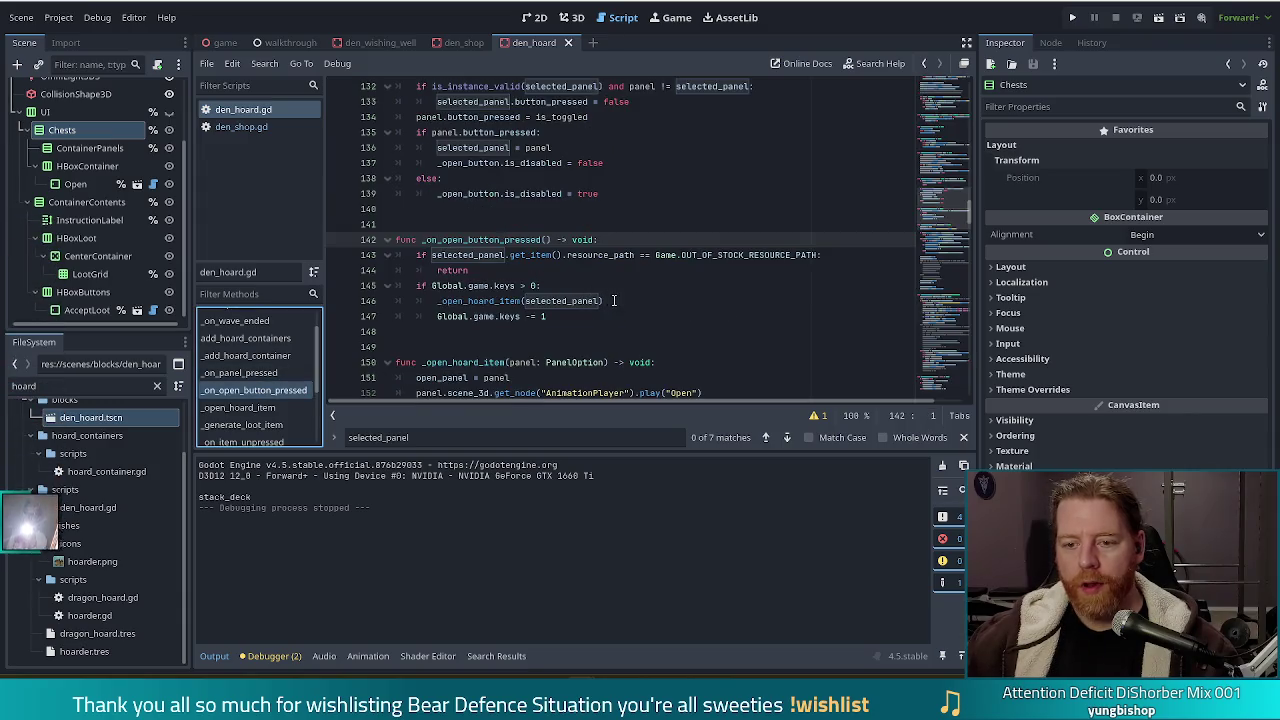
pyautogui.keyDown('ctrl'); pyautogui.click(485, 305); pyautogui.keyUp('ctrl')
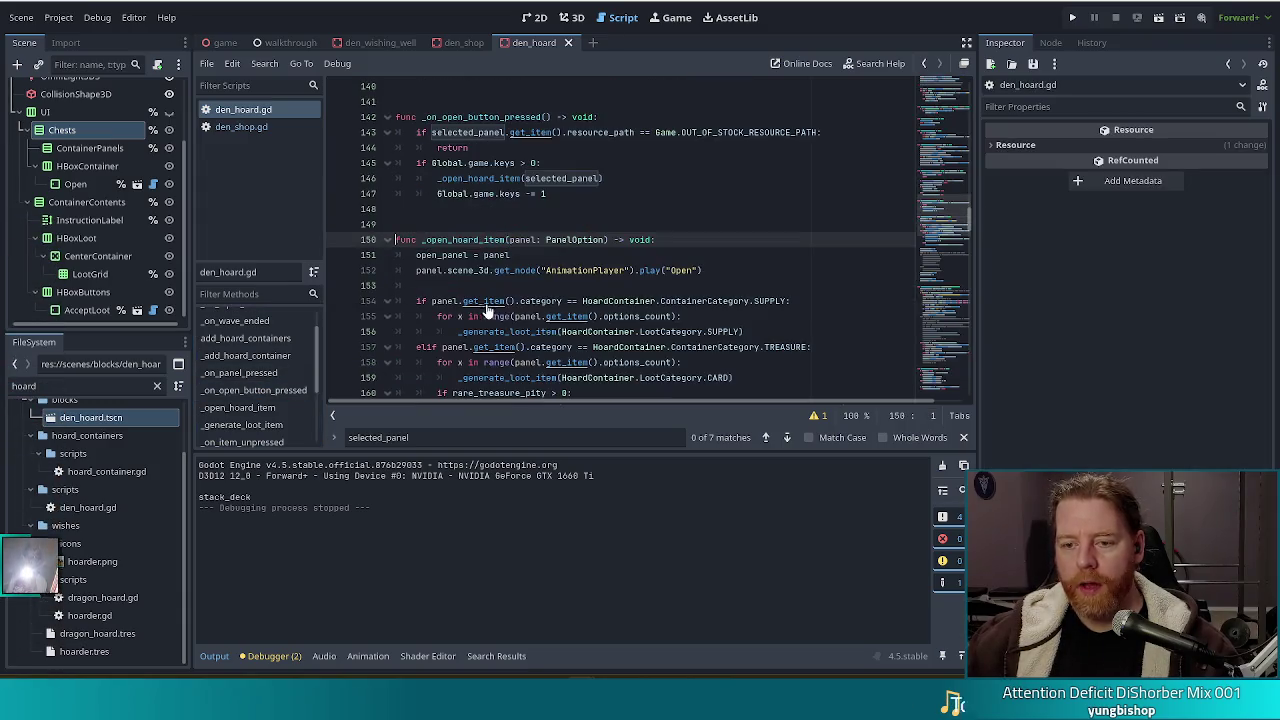
pyautogui.click(475, 270)
pyautogui.scroll(-3, 500, 285)
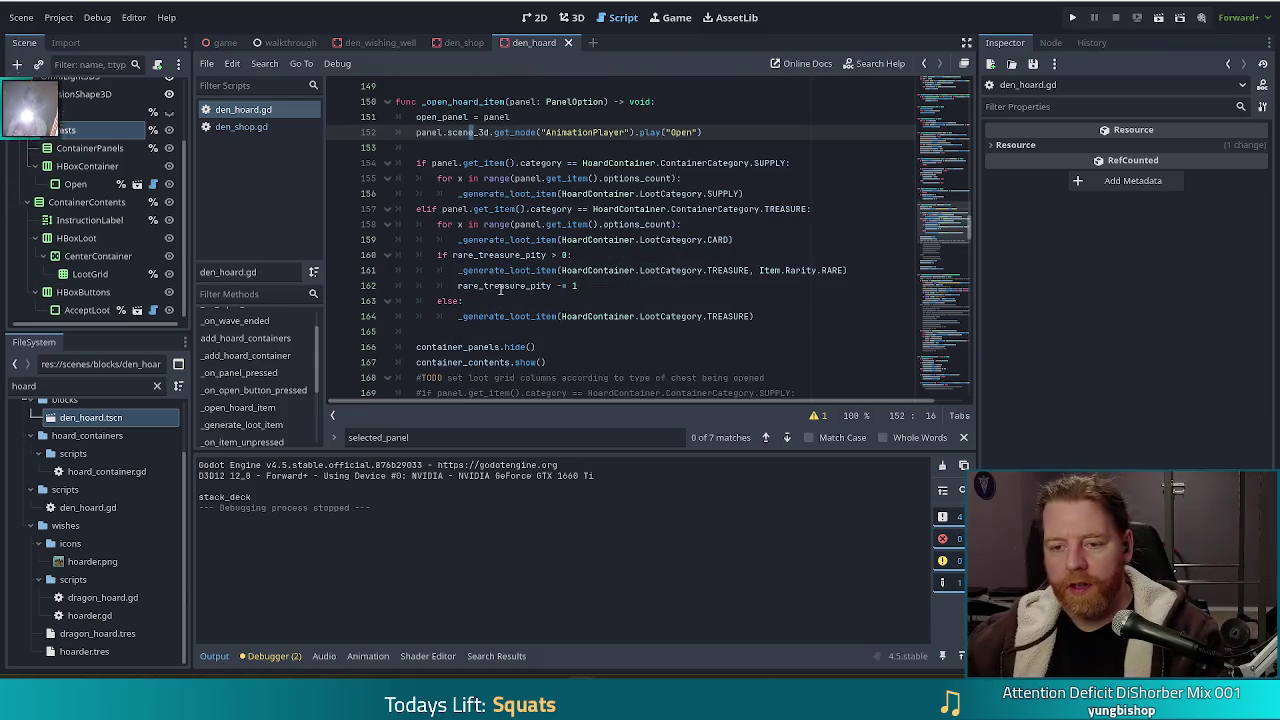
pyautogui.click(570, 347)
pyautogui.press('Down')
pyautogui.press('Down')
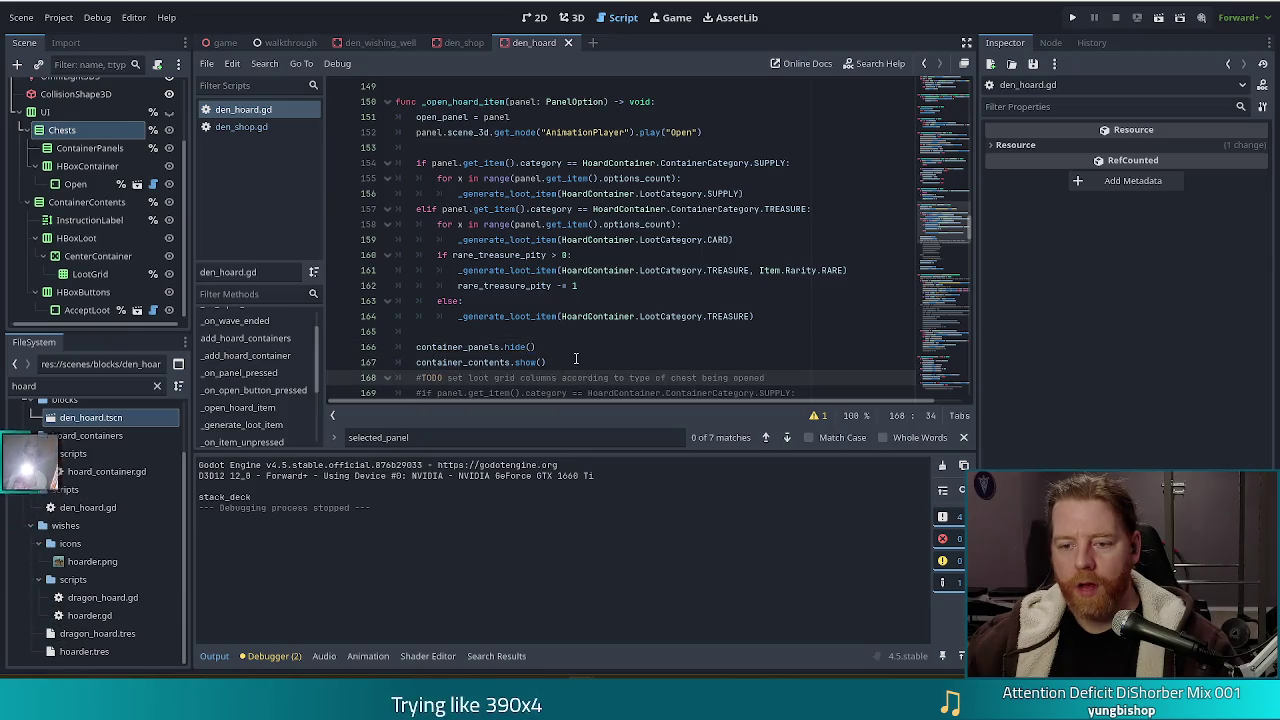
pyautogui.click(576, 358)
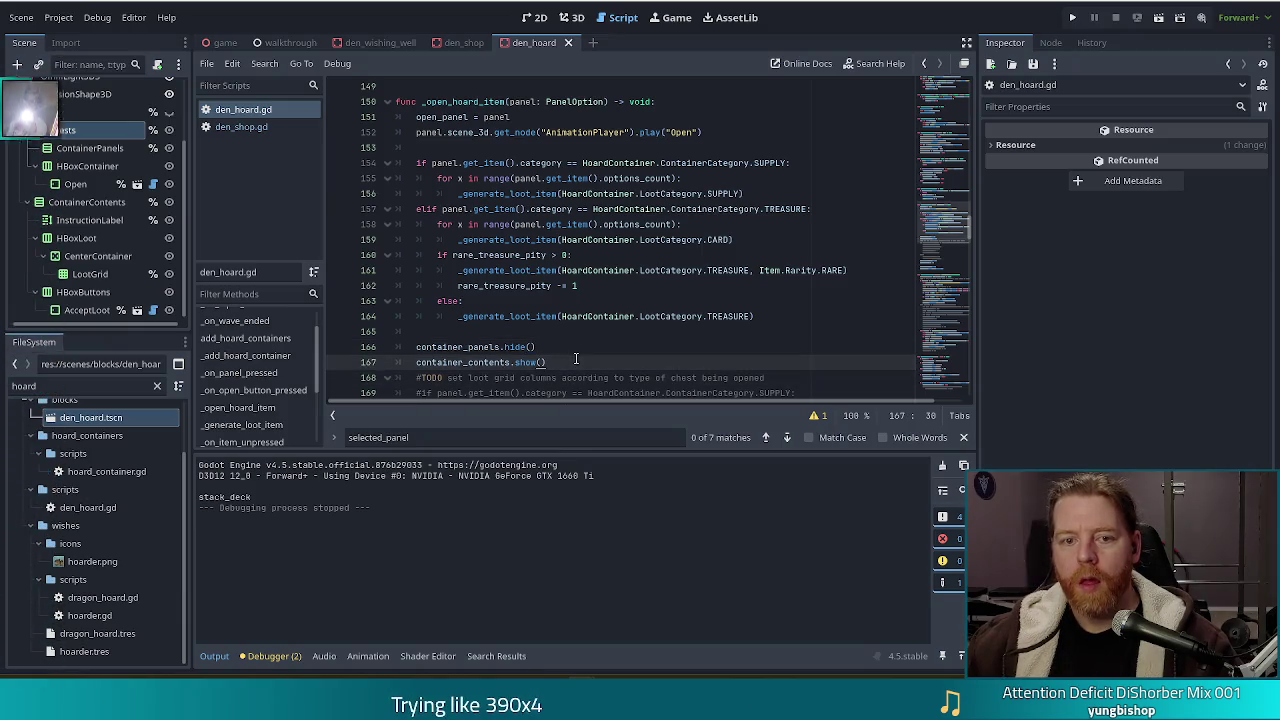
# Replace container_panels on line 166 with _chests_container via autocomplete
pyautogui.click(500, 346)
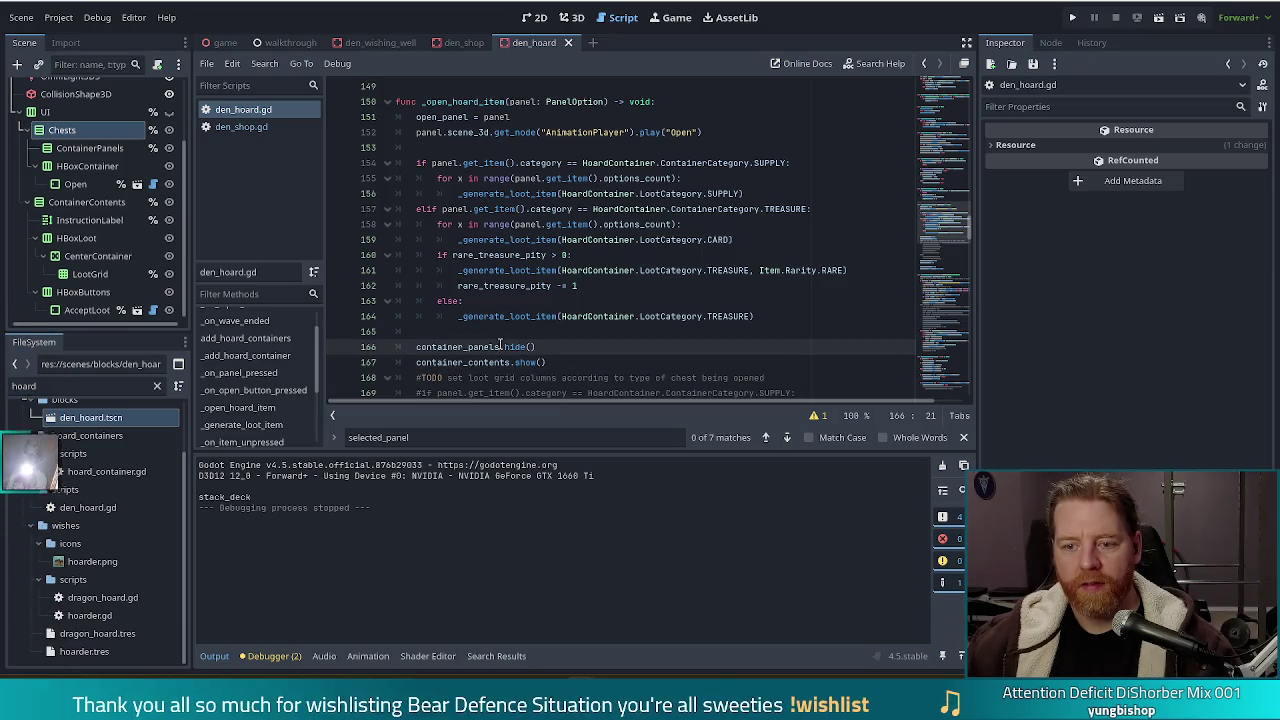
pyautogui.moveTo(500, 346); pyautogui.dragTo(414, 347)
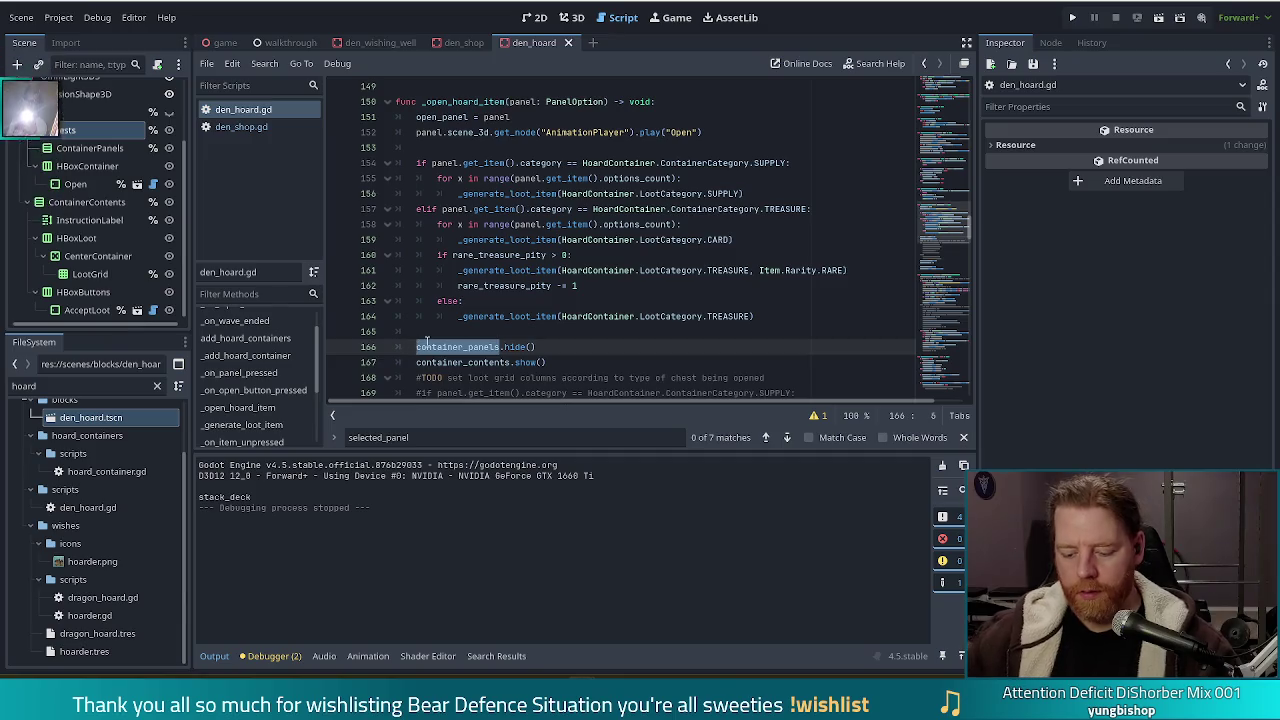
pyautogui.write('chests')
pyautogui.press('Down')
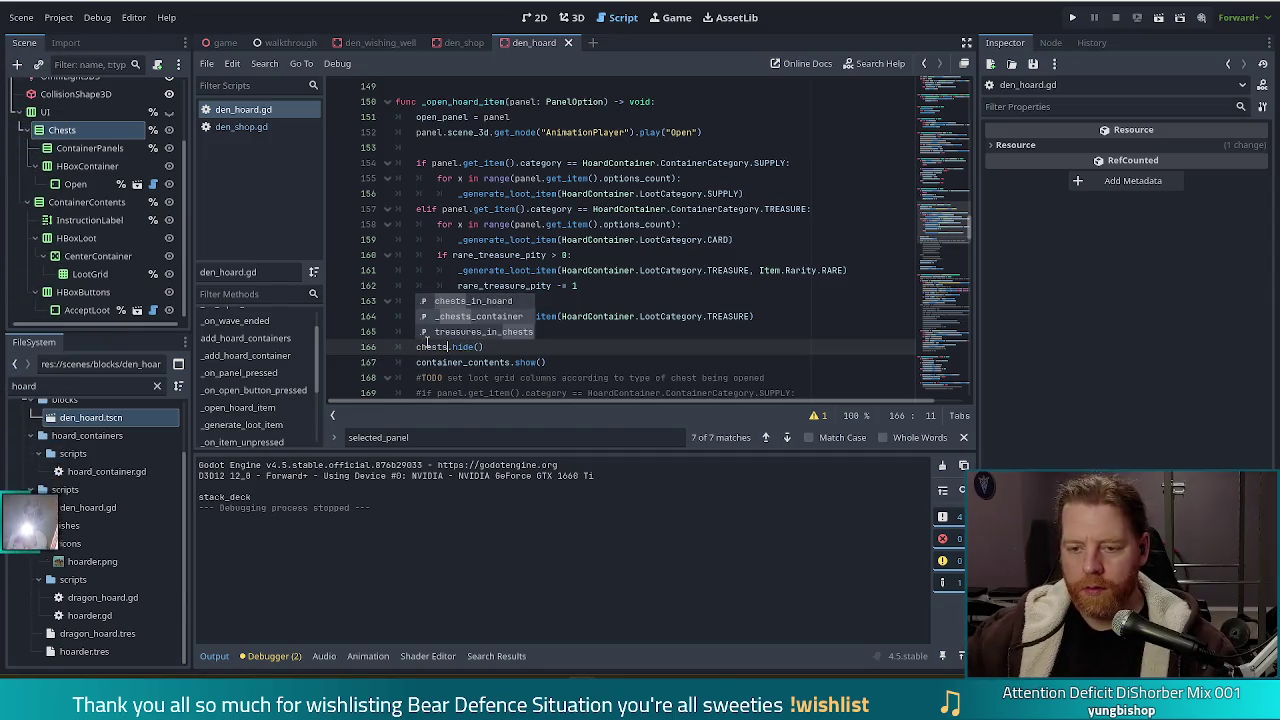
pyautogui.press('Return')
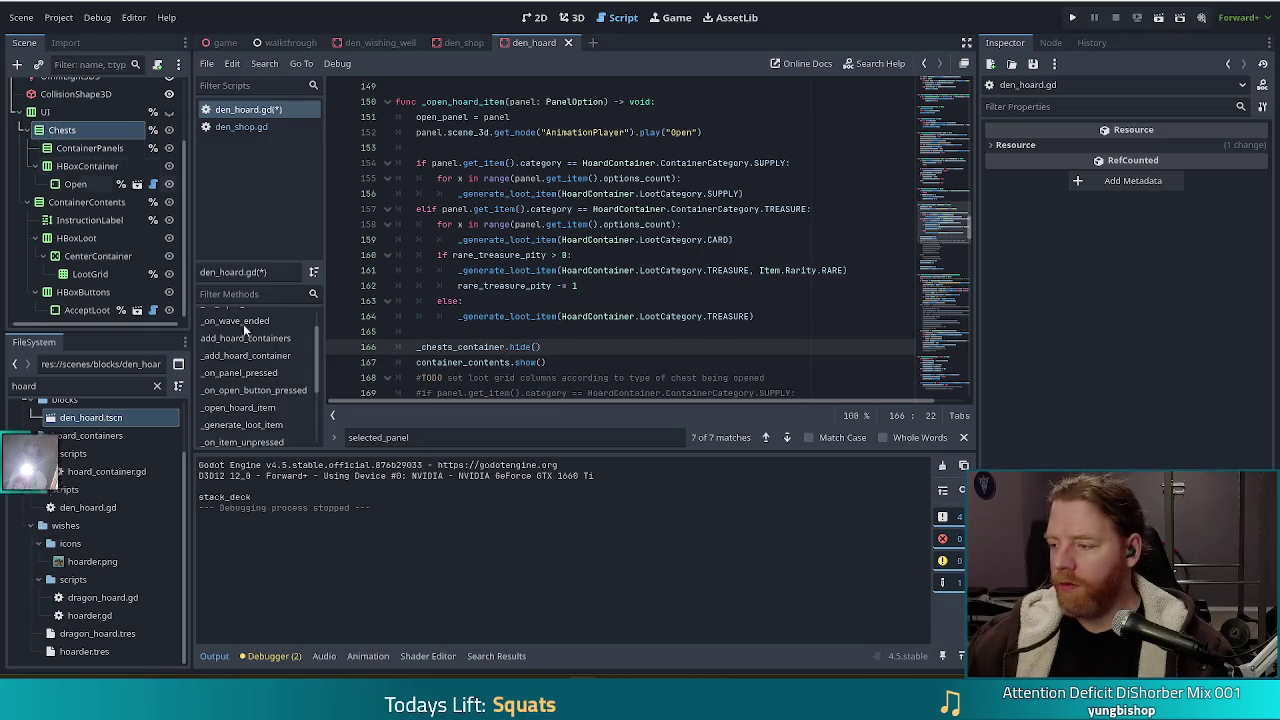
pyautogui.click(575, 362)
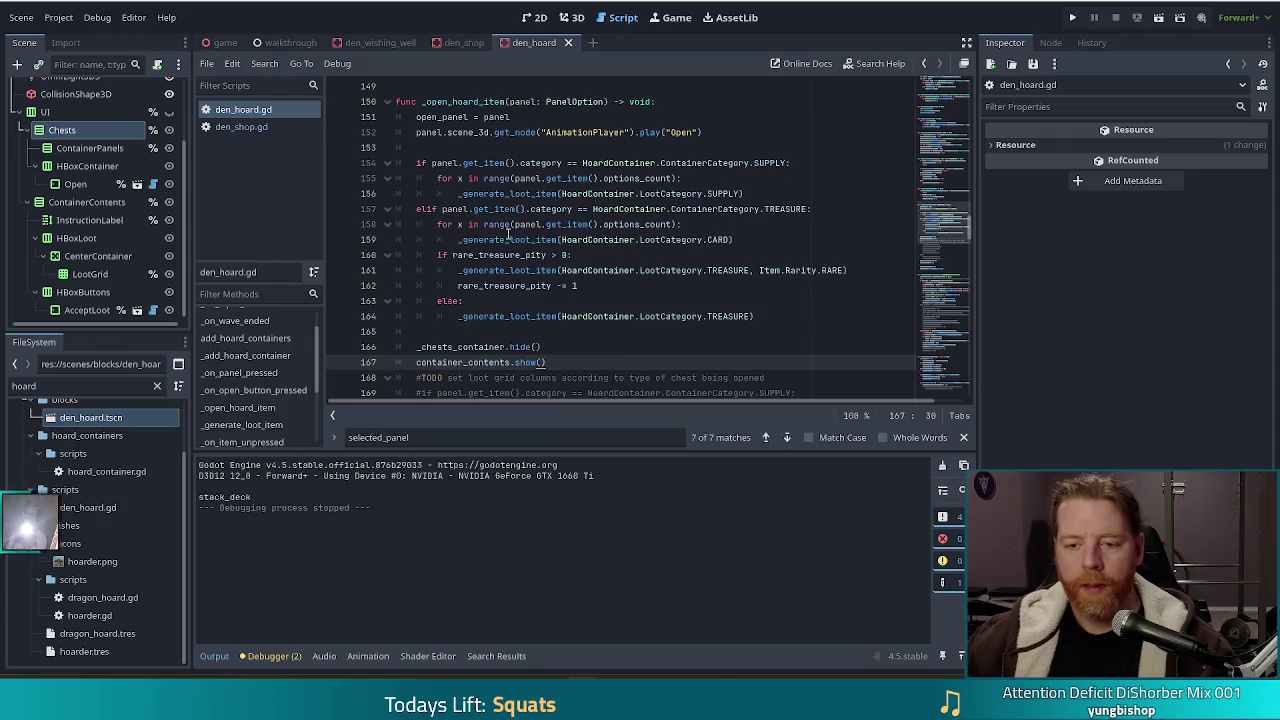
pyautogui.scroll(-1, 514, 232)
pyautogui.scroll(-2, 514, 232)
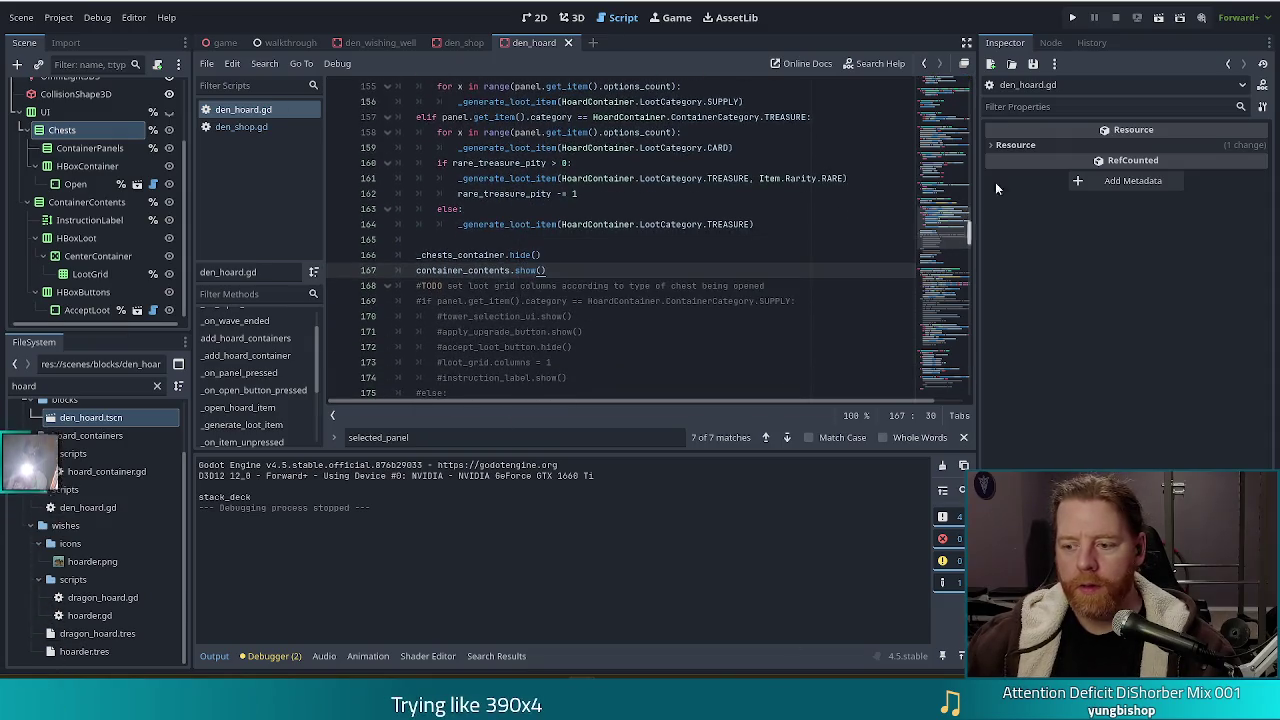
# Run a new game and buy the Key in the shop for 5 gold
pyautogui.click(1071, 17)
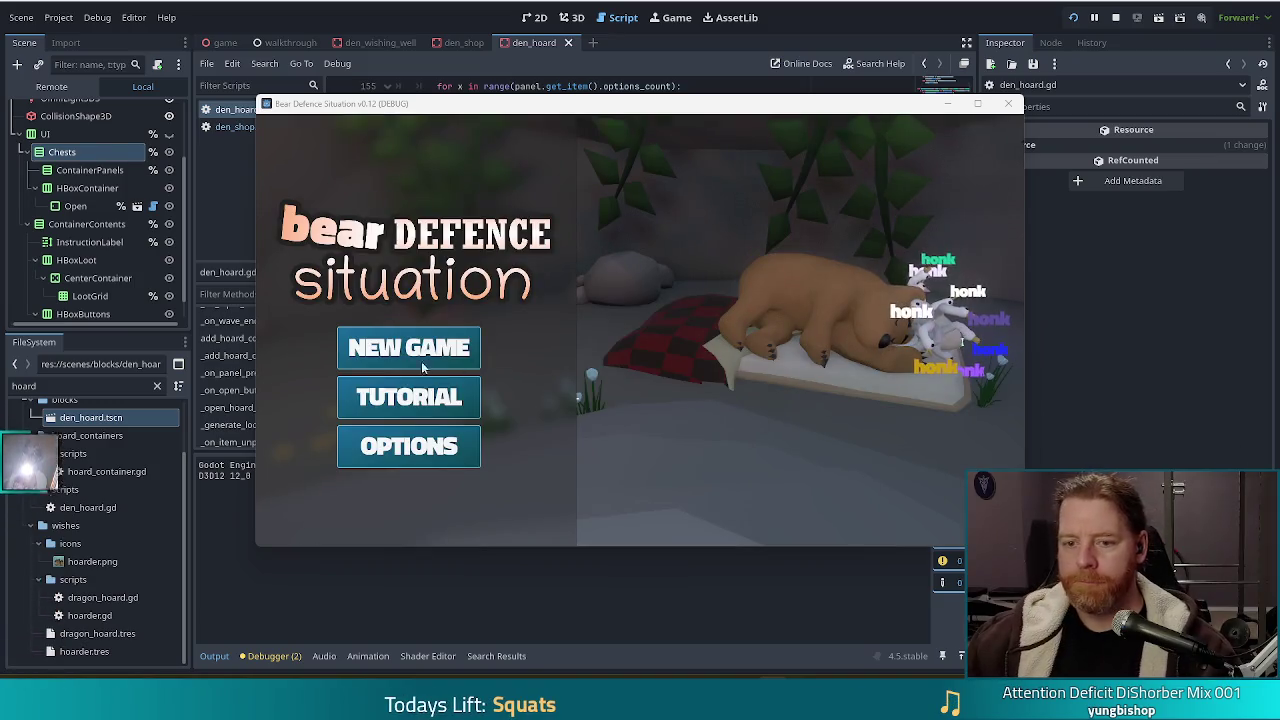
pyautogui.click(421, 358)
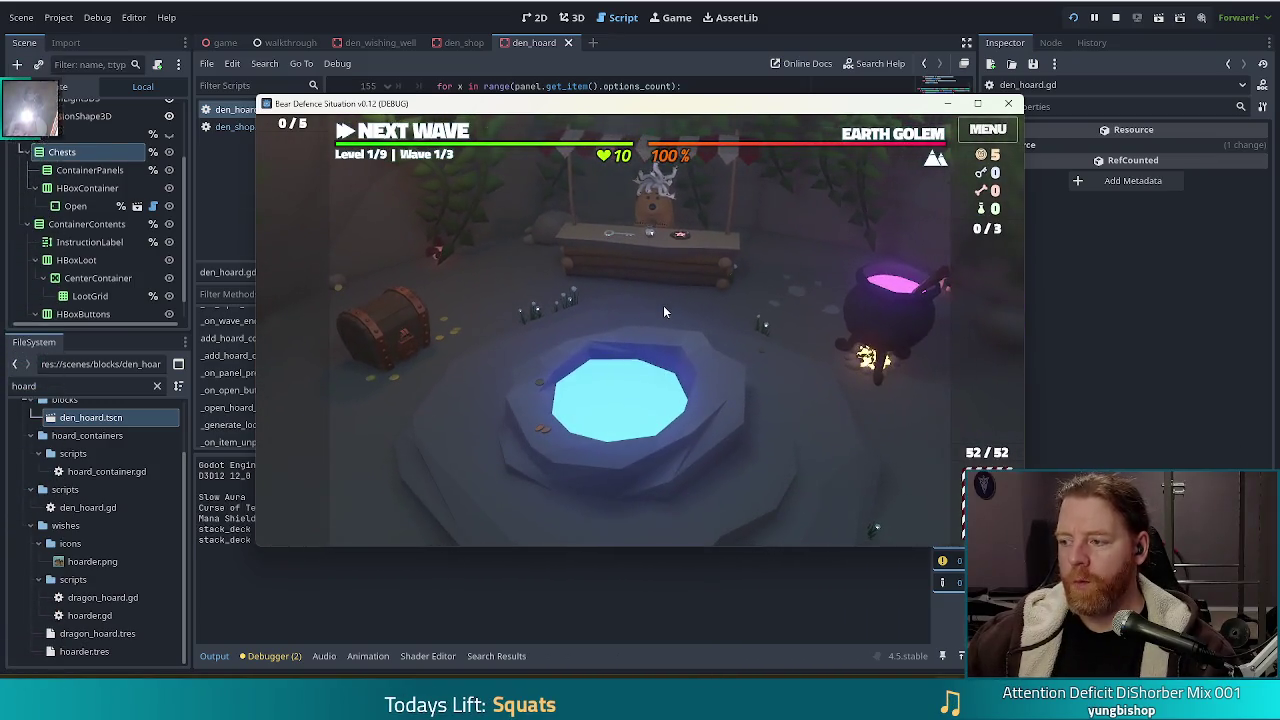
pyautogui.click(599, 265)
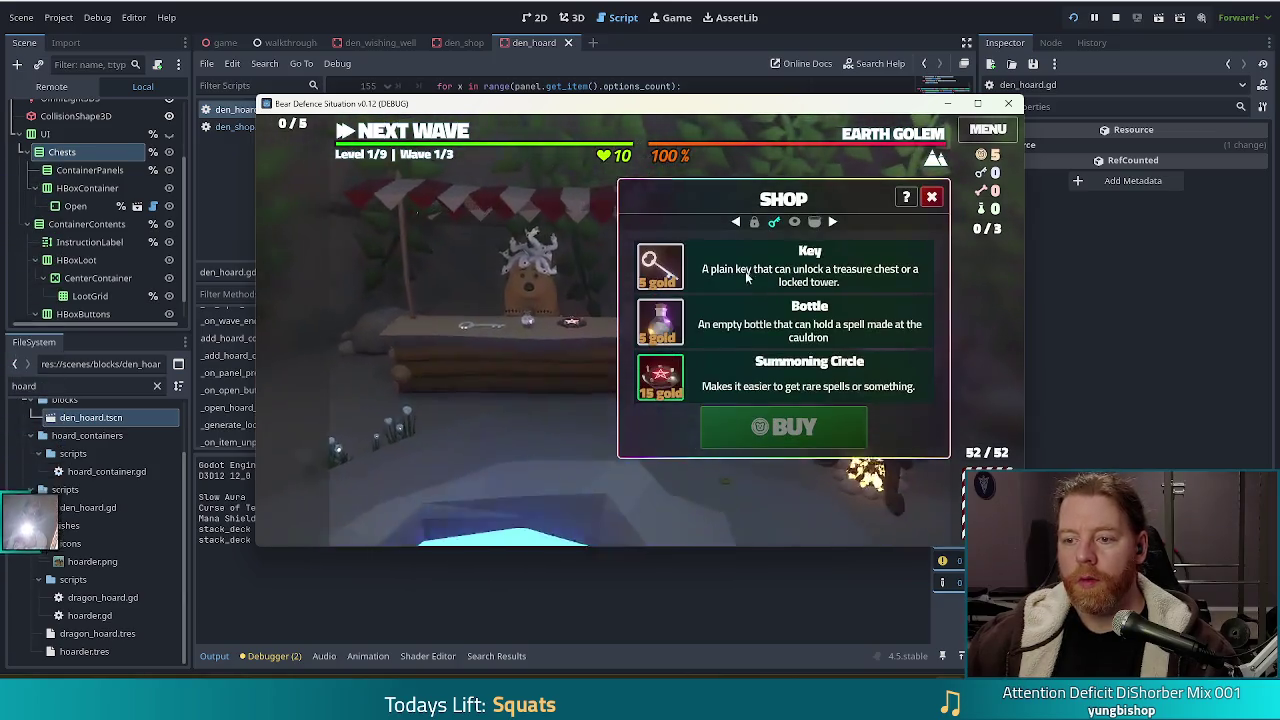
pyautogui.click(745, 271)
pyautogui.click(803, 436)
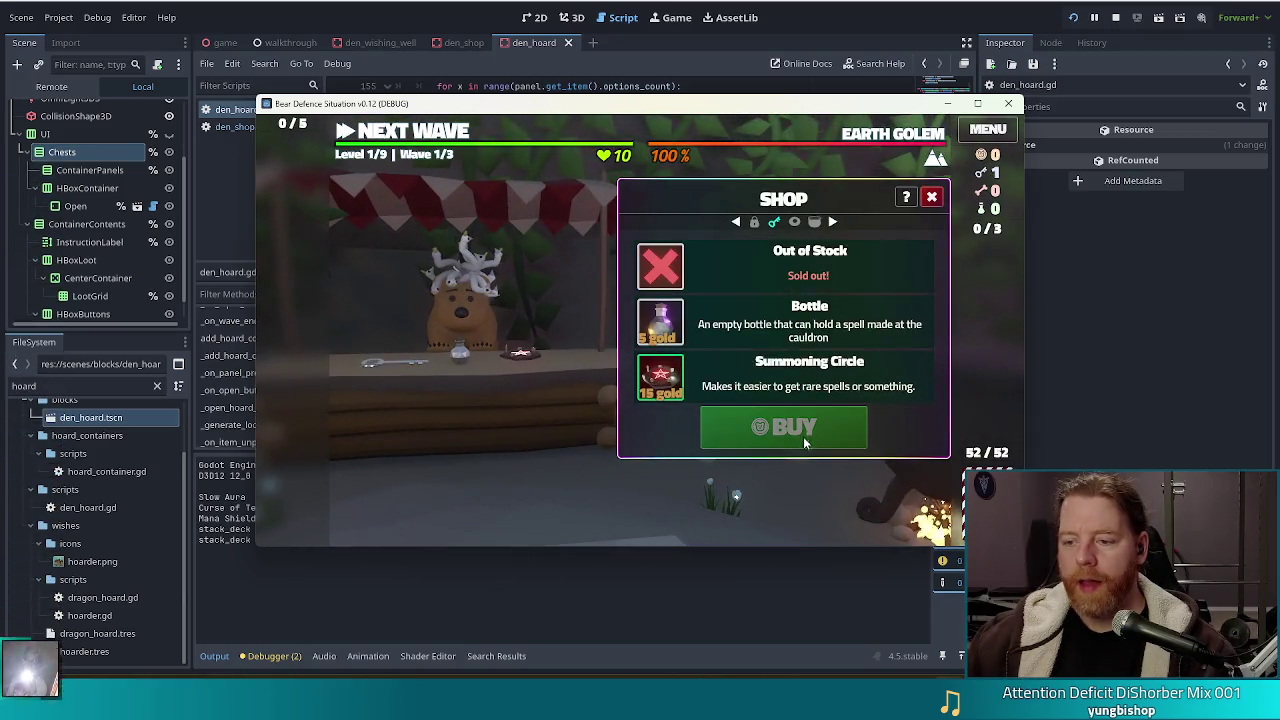
# Open the hoard's treasure chest and take the BoG card
pyautogui.click(754, 221)
pyautogui.click(733, 385)
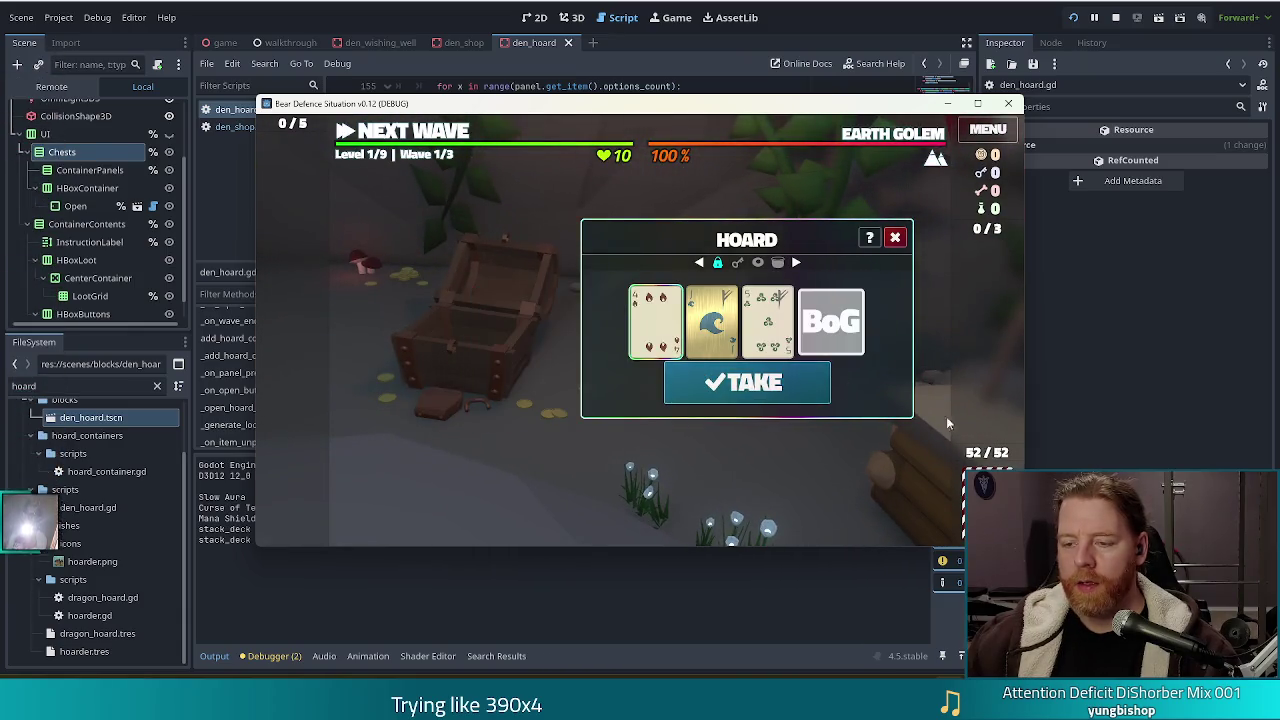
pyautogui.click(830, 321)
pyautogui.click(785, 383)
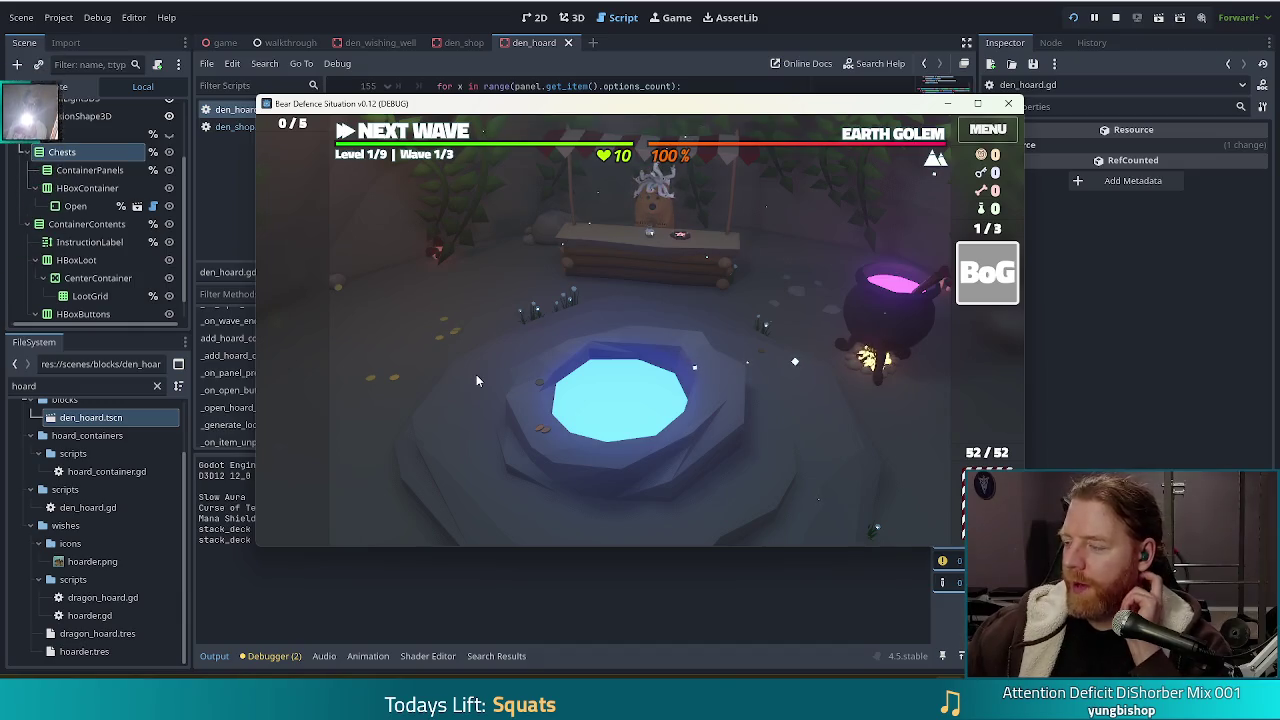
# Check the shop, wishing well and cauldron panels, then reload the game
pyautogui.click(610, 273)
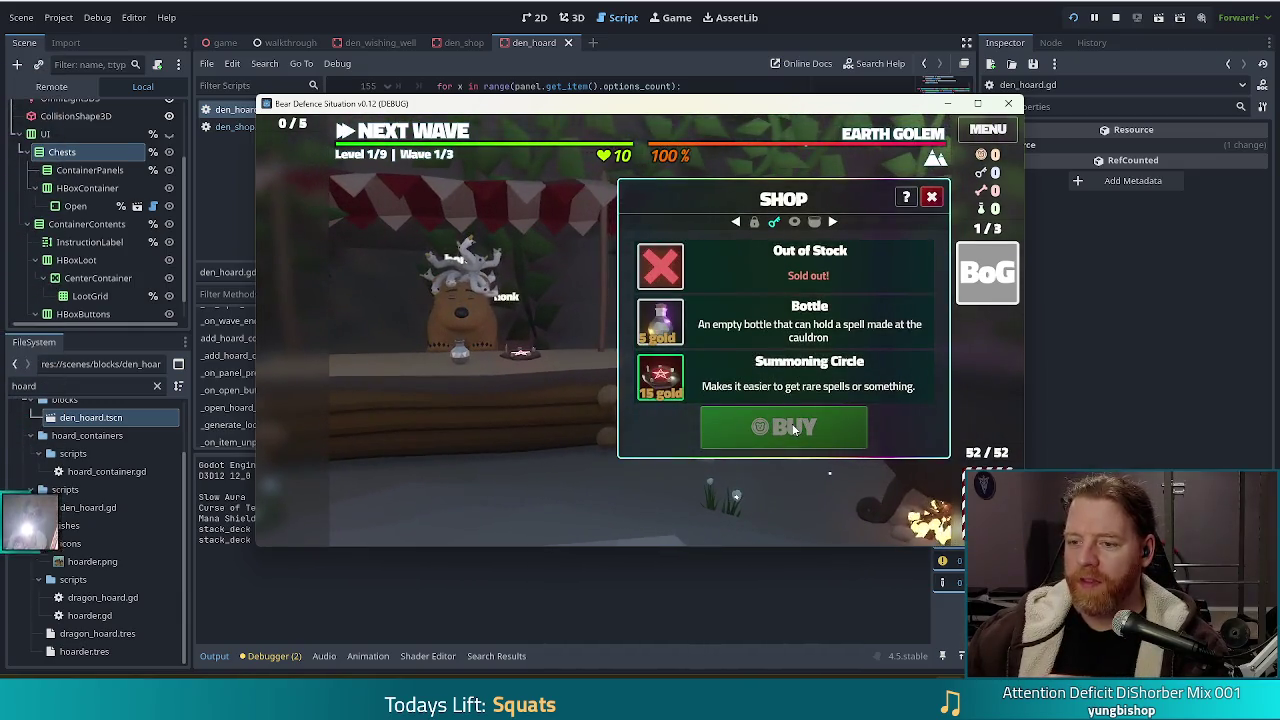
pyautogui.click(931, 197)
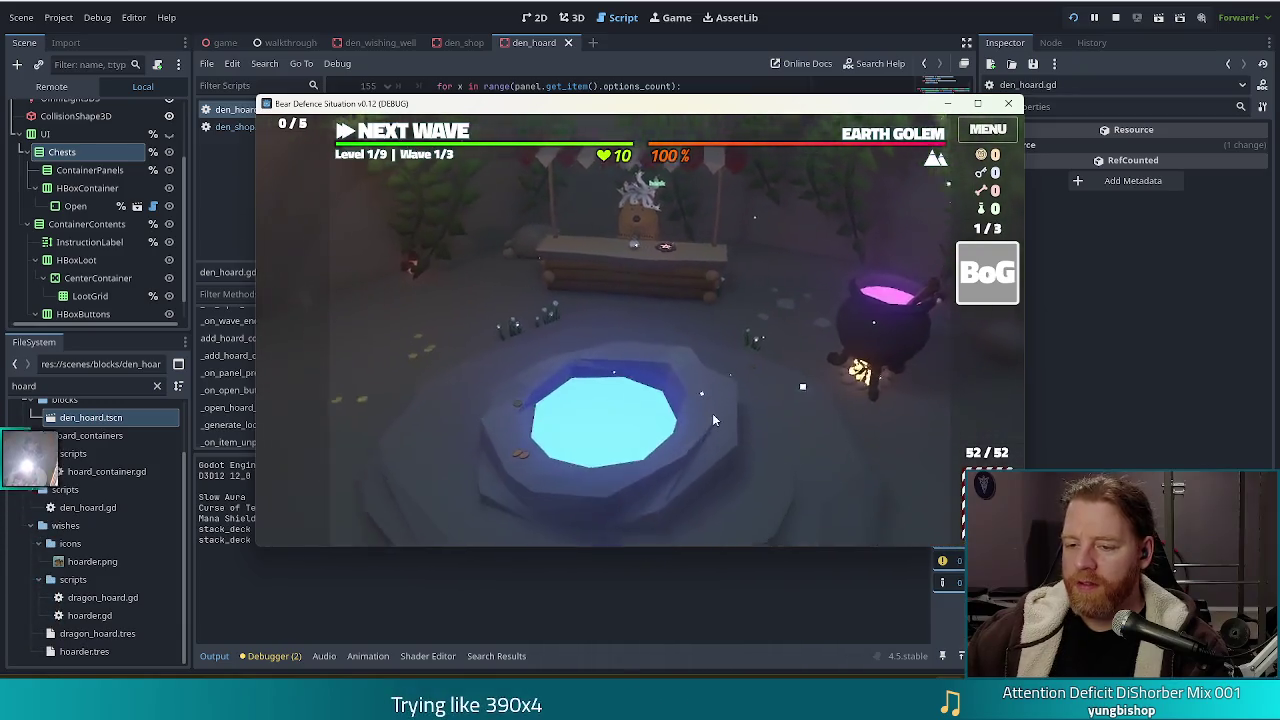
pyautogui.click(713, 420)
pyautogui.click(917, 226)
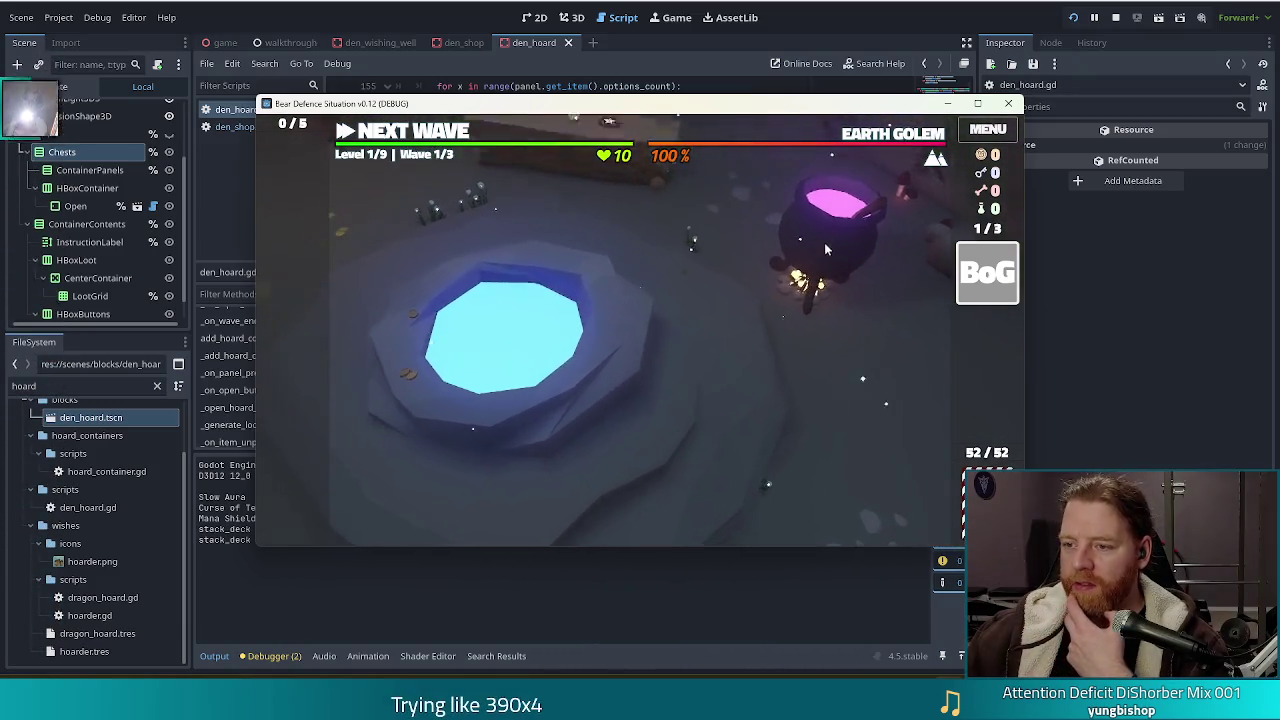
pyautogui.click(825, 244)
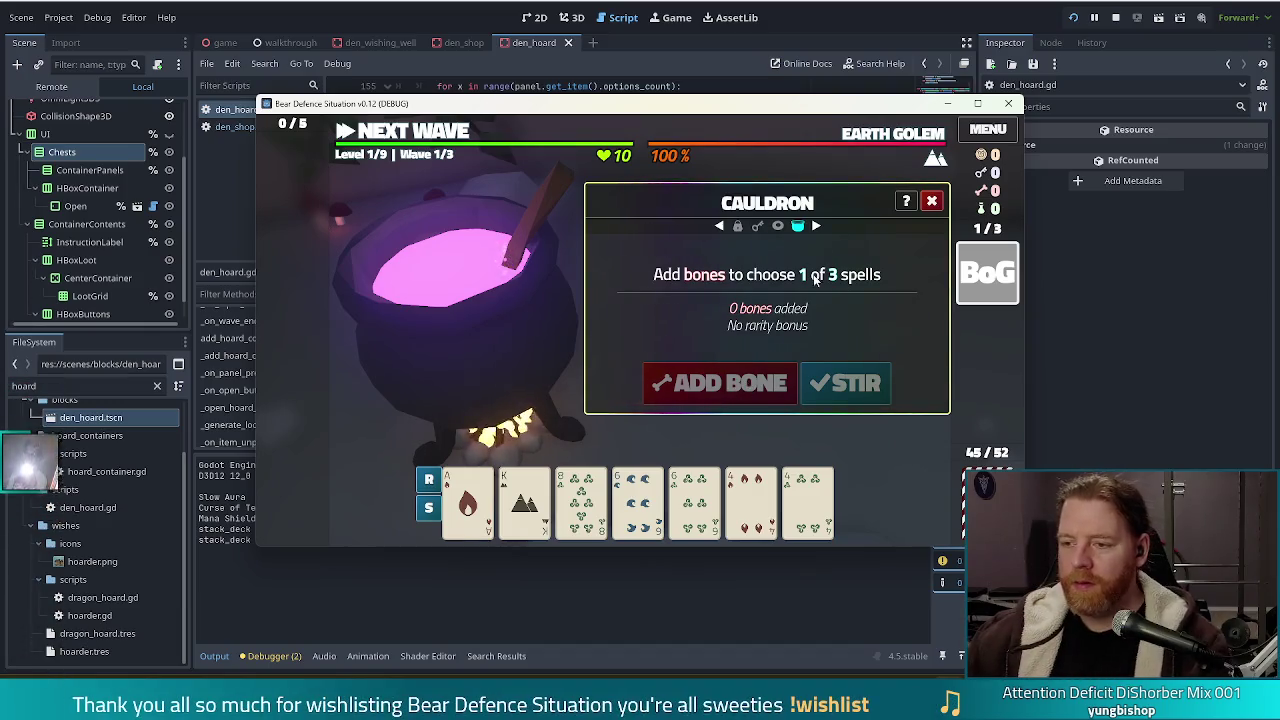
pyautogui.click(931, 201)
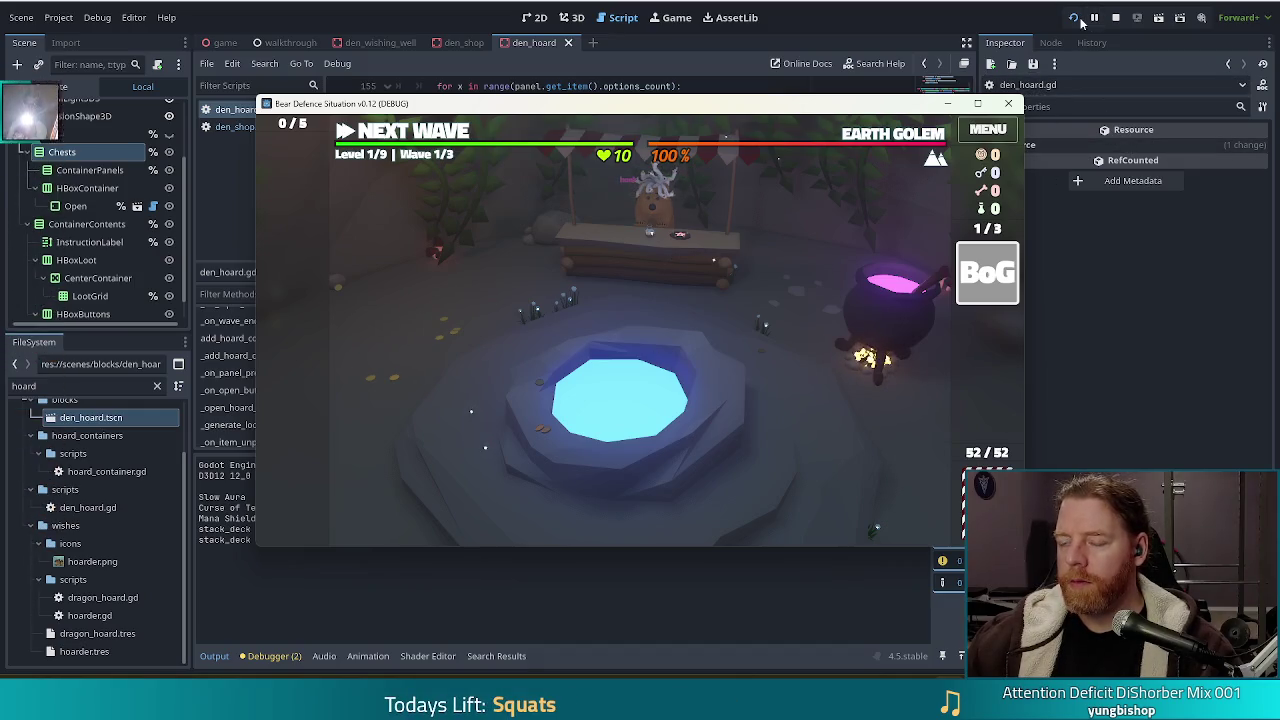
pyautogui.click(718, 259)
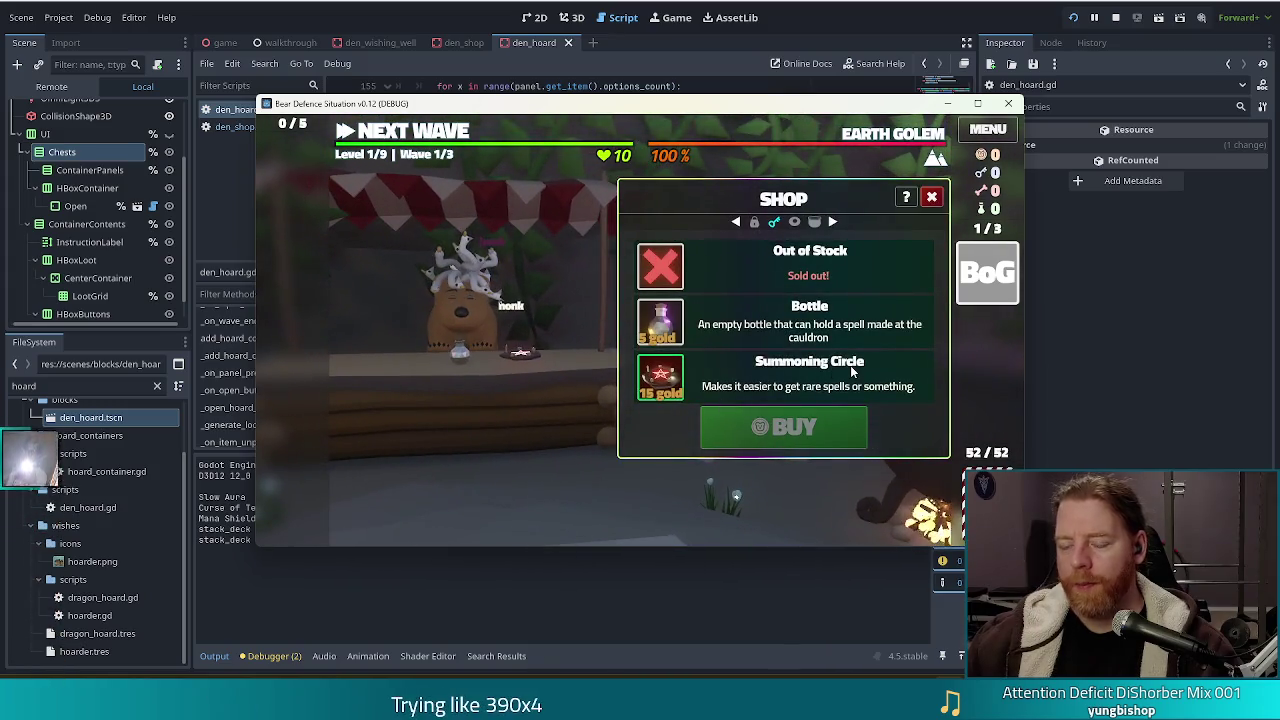
pyautogui.click(1076, 16)
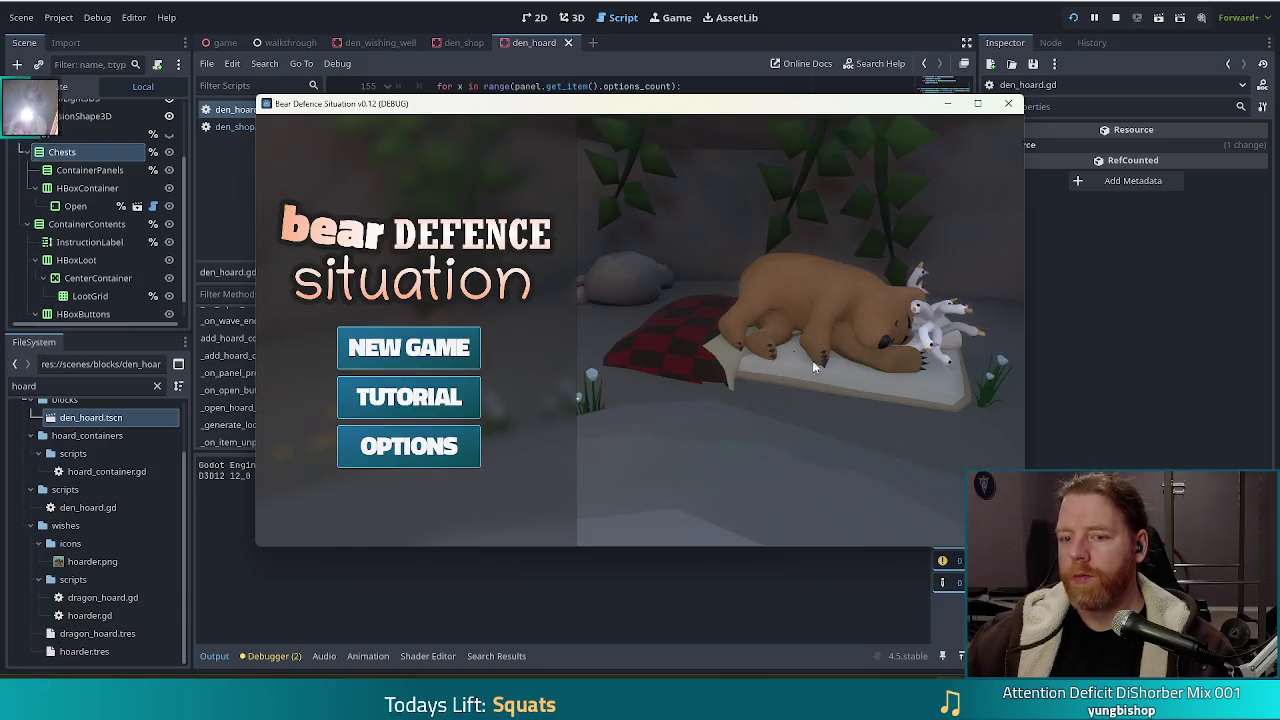
# Start a new game and switch between the Shop and Hoard panels at the stall
pyautogui.press('Return')
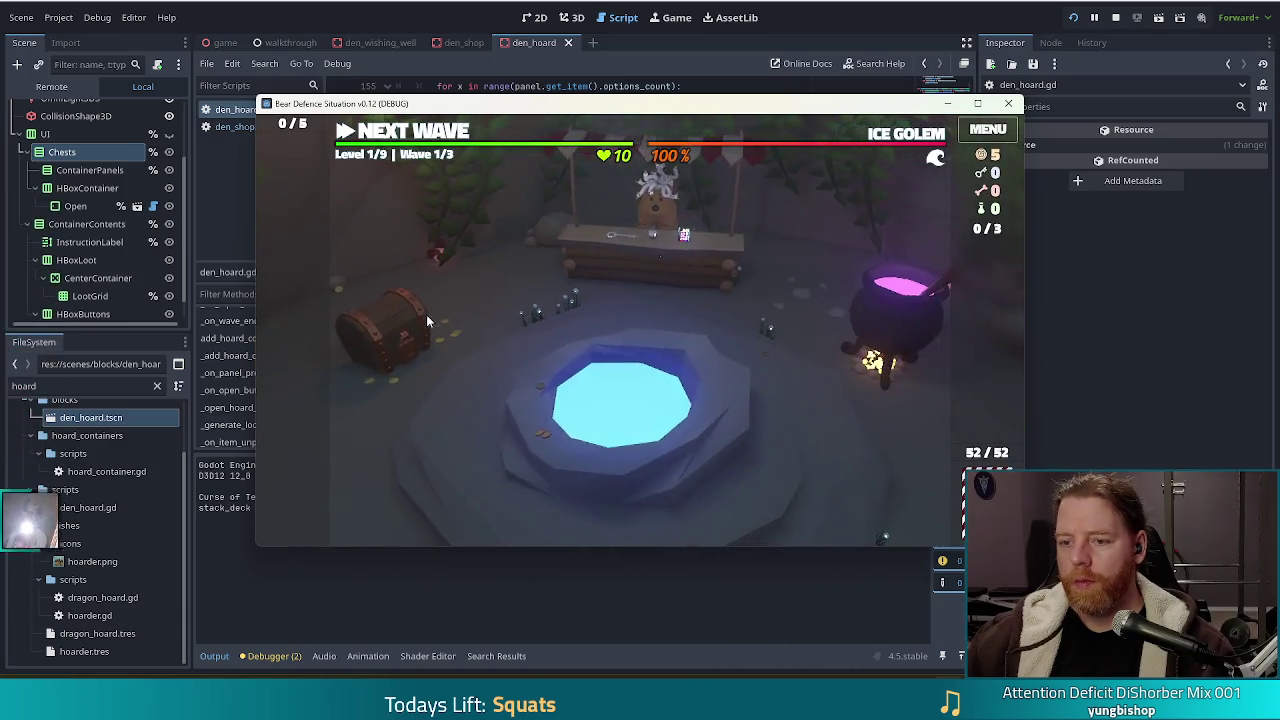
pyautogui.click(589, 348)
pyautogui.click(755, 222)
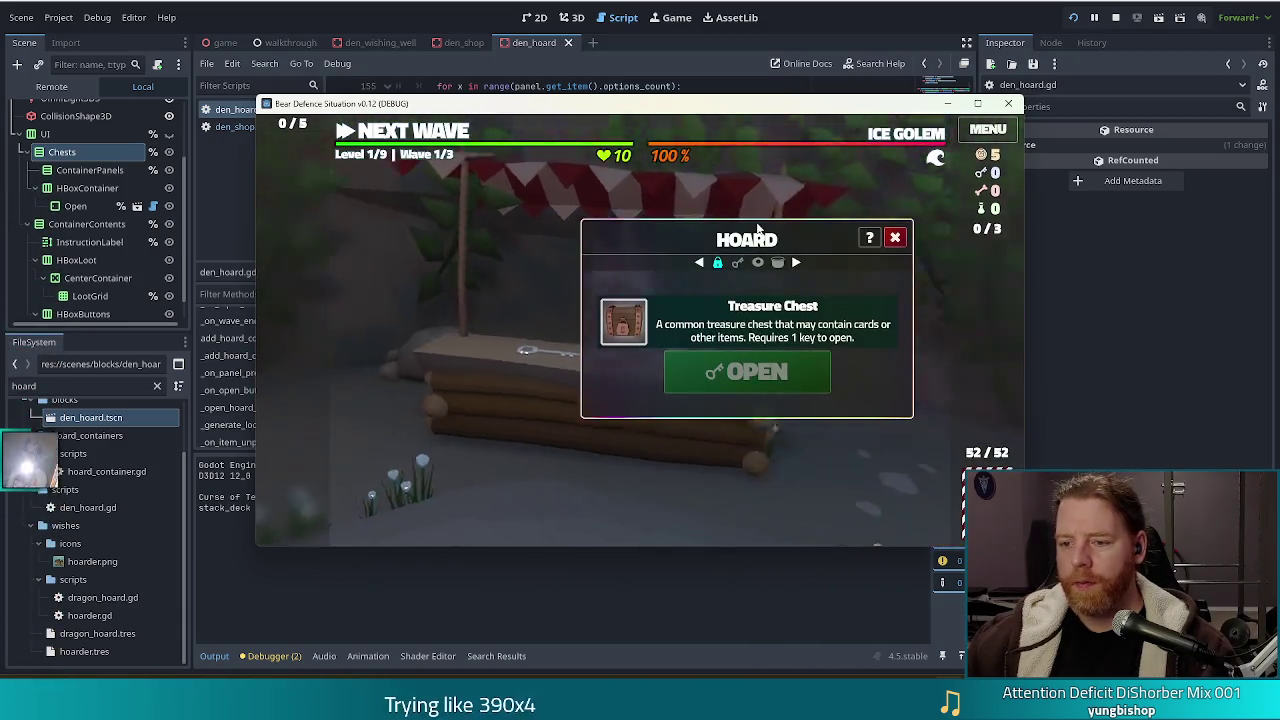
pyautogui.click(737, 263)
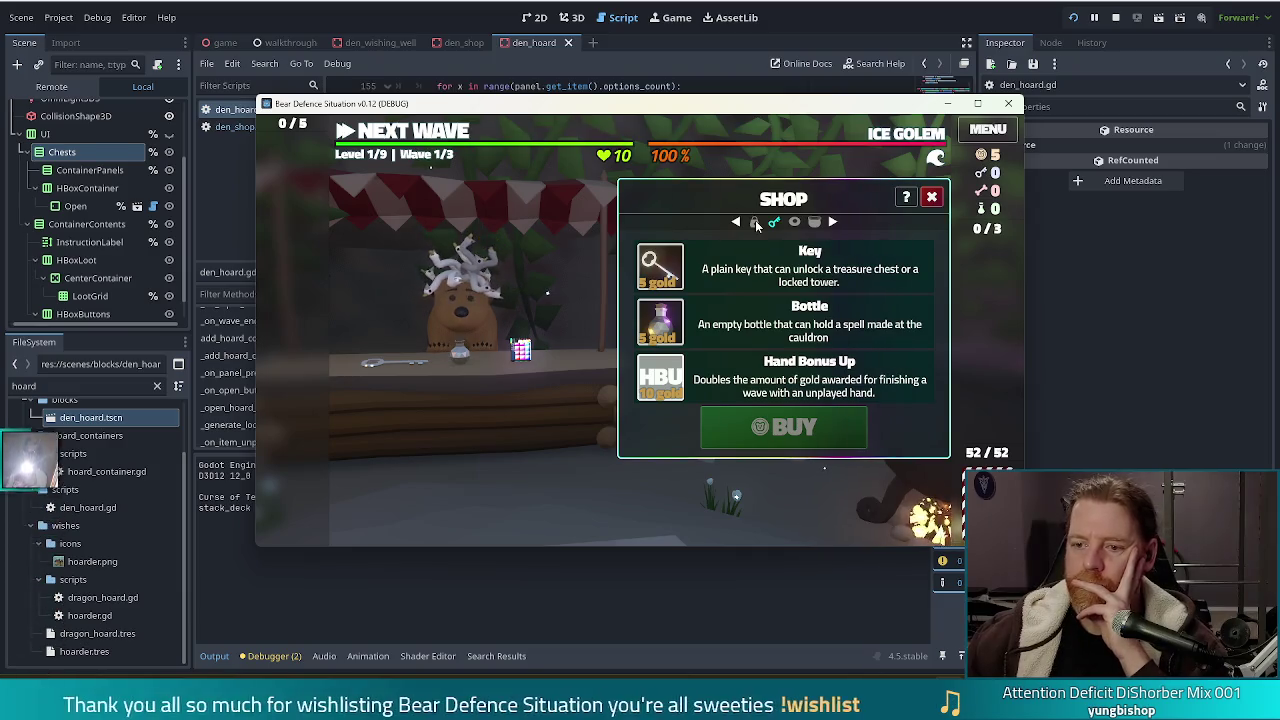
pyautogui.click(756, 223)
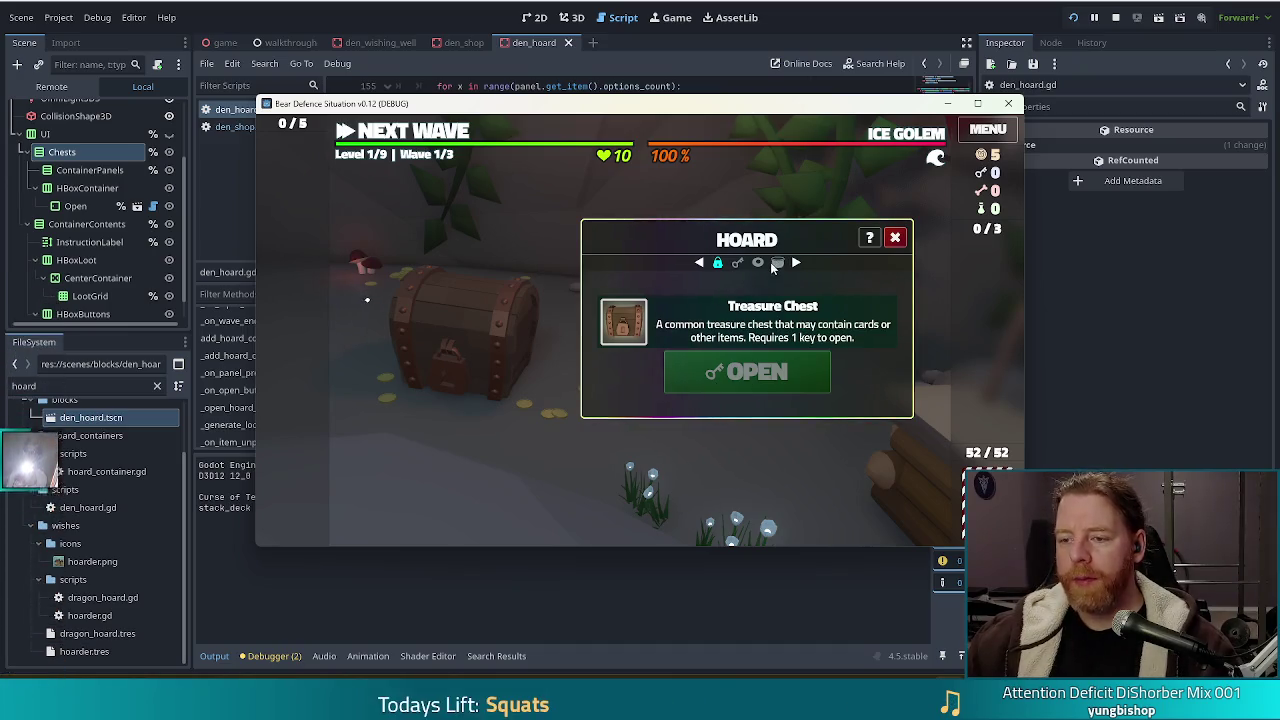
# View the Wishing Well and Cauldron panels, then close the Wishing Well
pyautogui.click(757, 262)
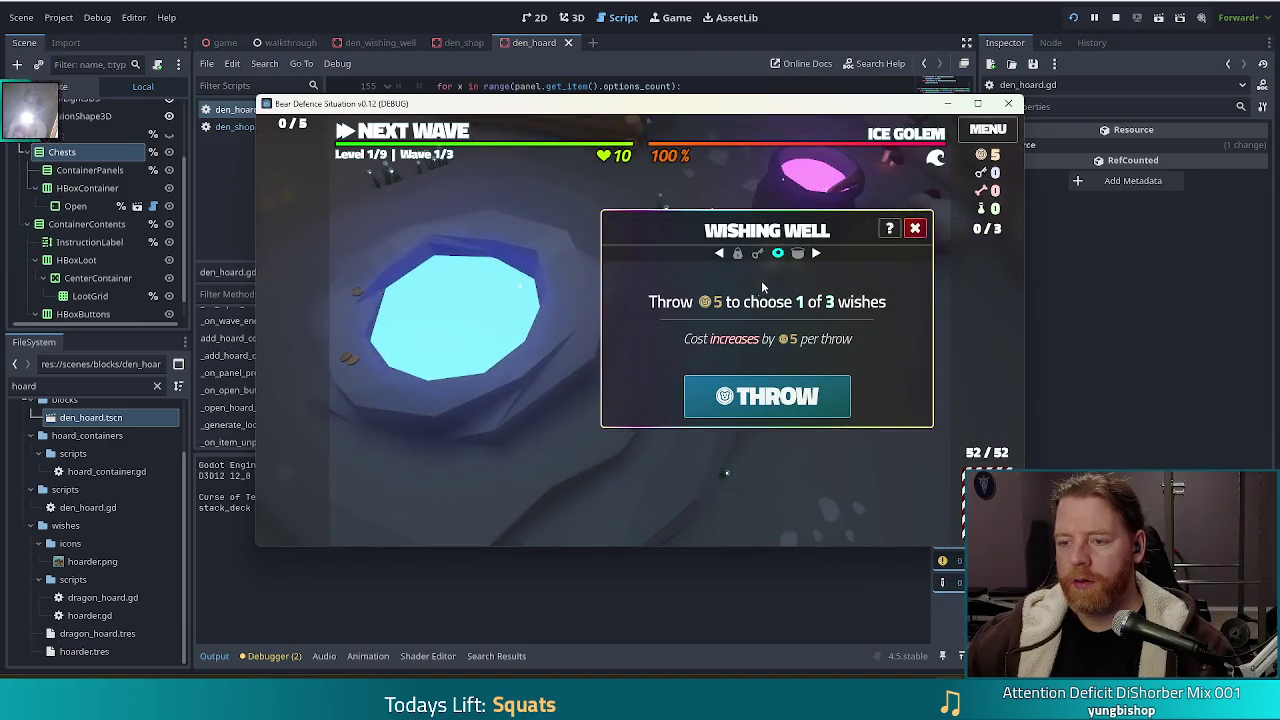
pyautogui.click(797, 254)
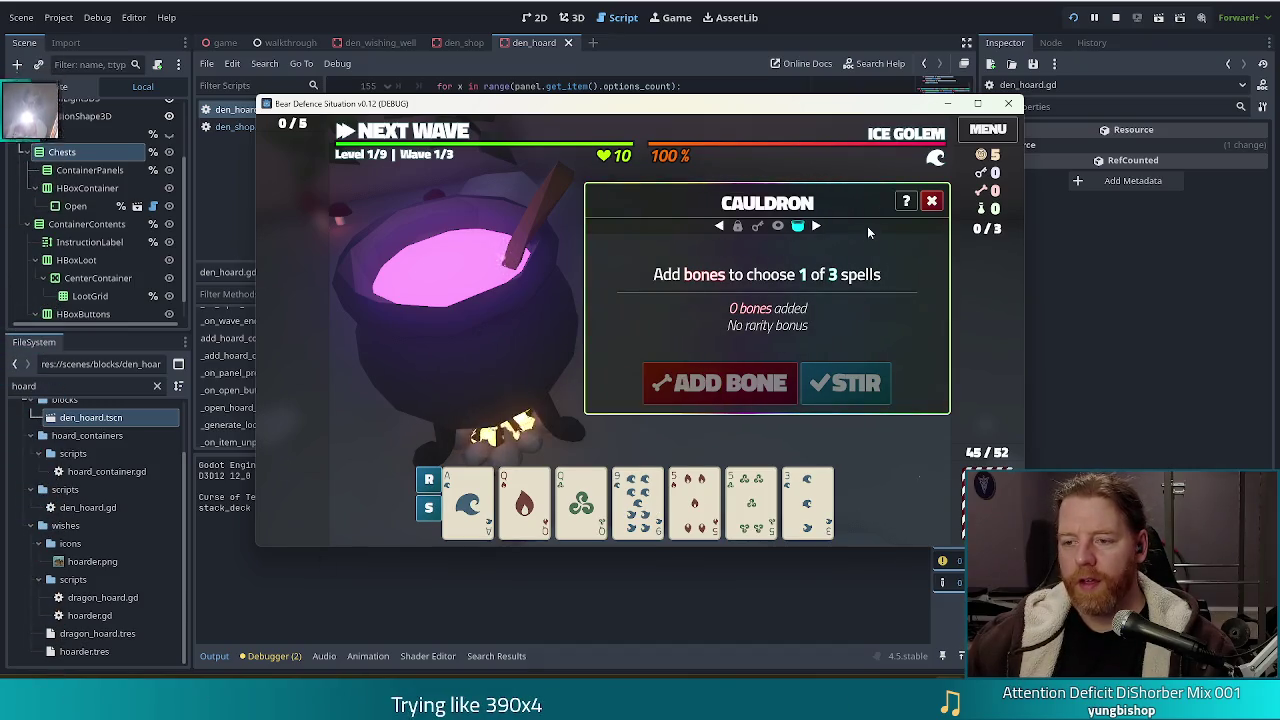
pyautogui.click(777, 226)
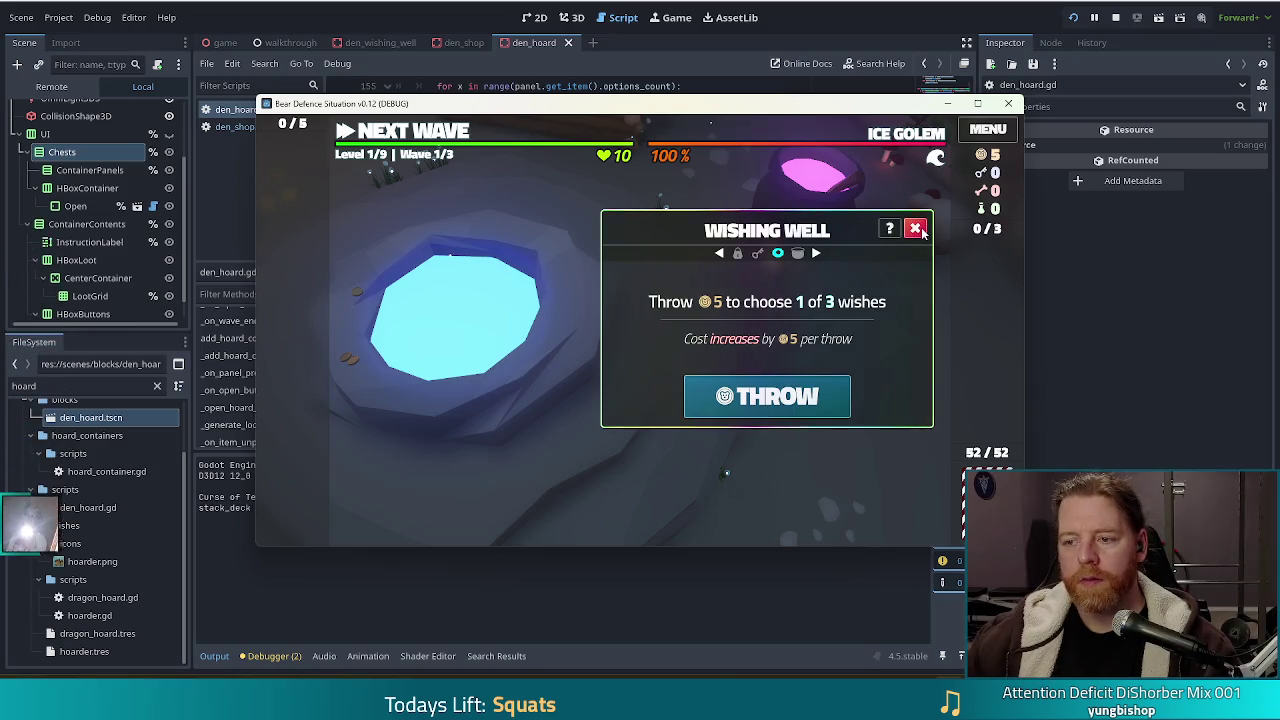
pyautogui.click(915, 229)
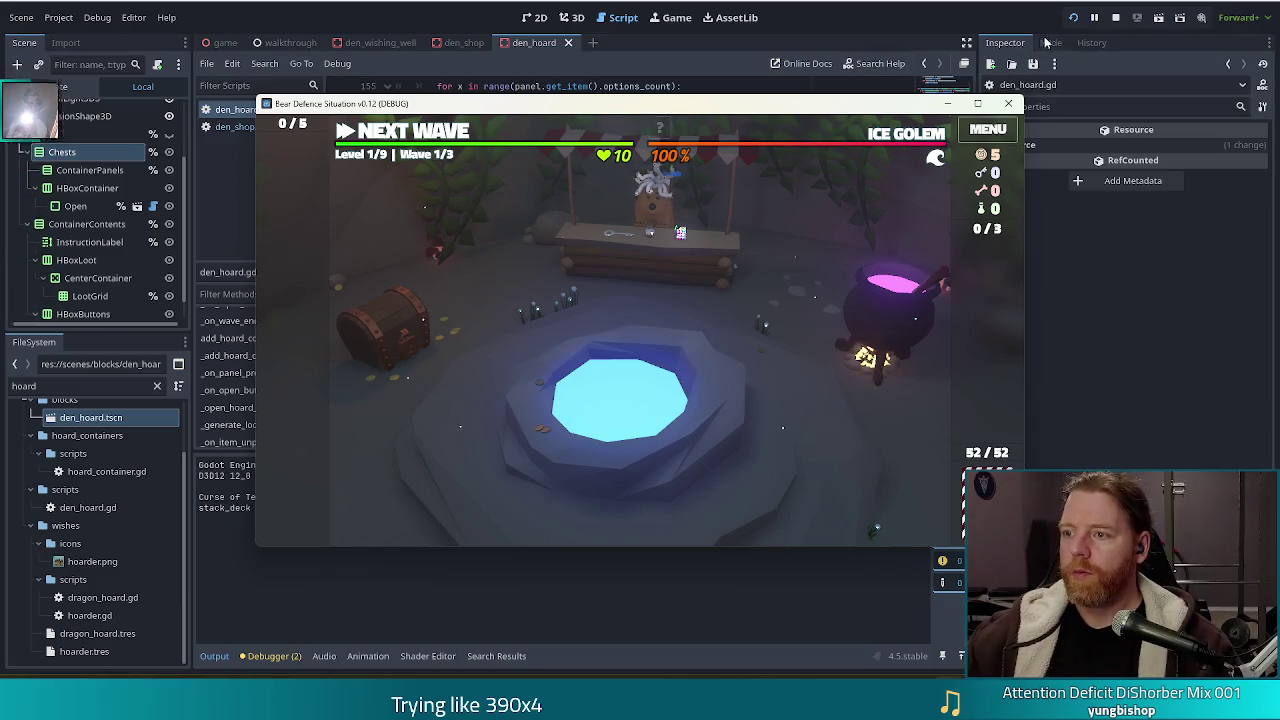
pyautogui.click(1115, 18)
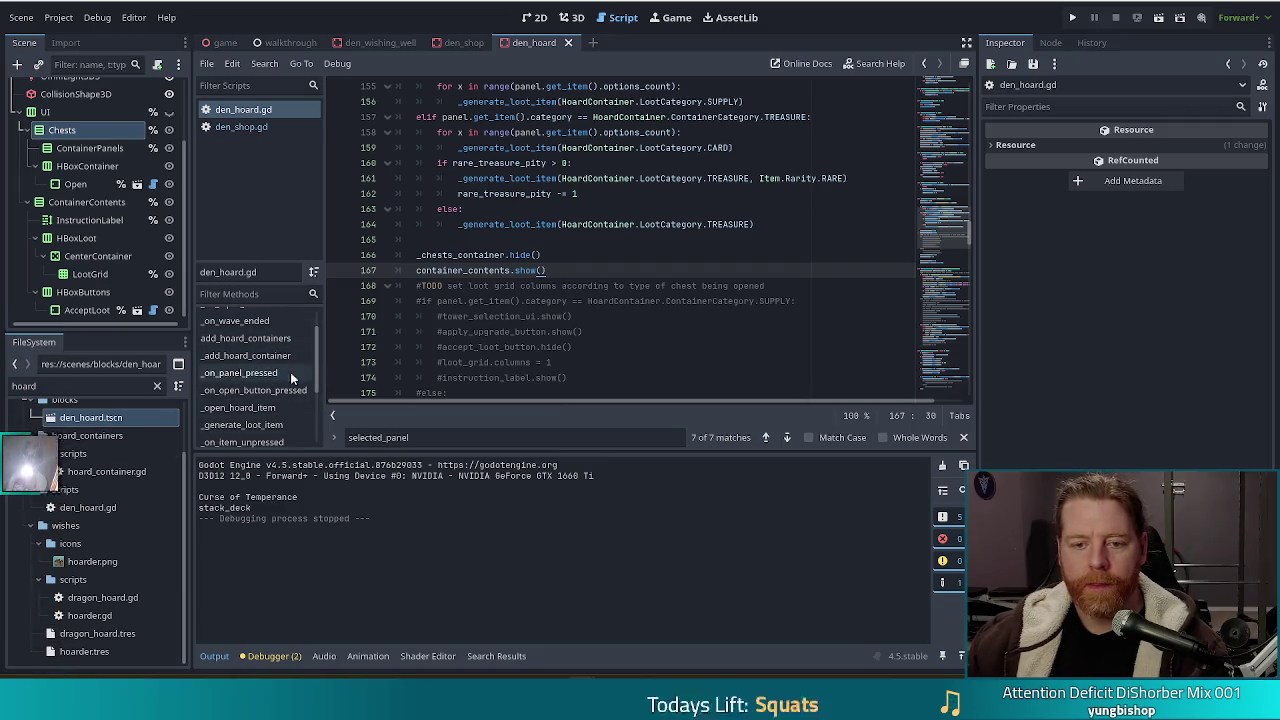
pyautogui.scroll(-1, 318, 365)
pyautogui.moveTo(318, 365); pyautogui.dragTo(315, 388)
pyautogui.click(262, 378)
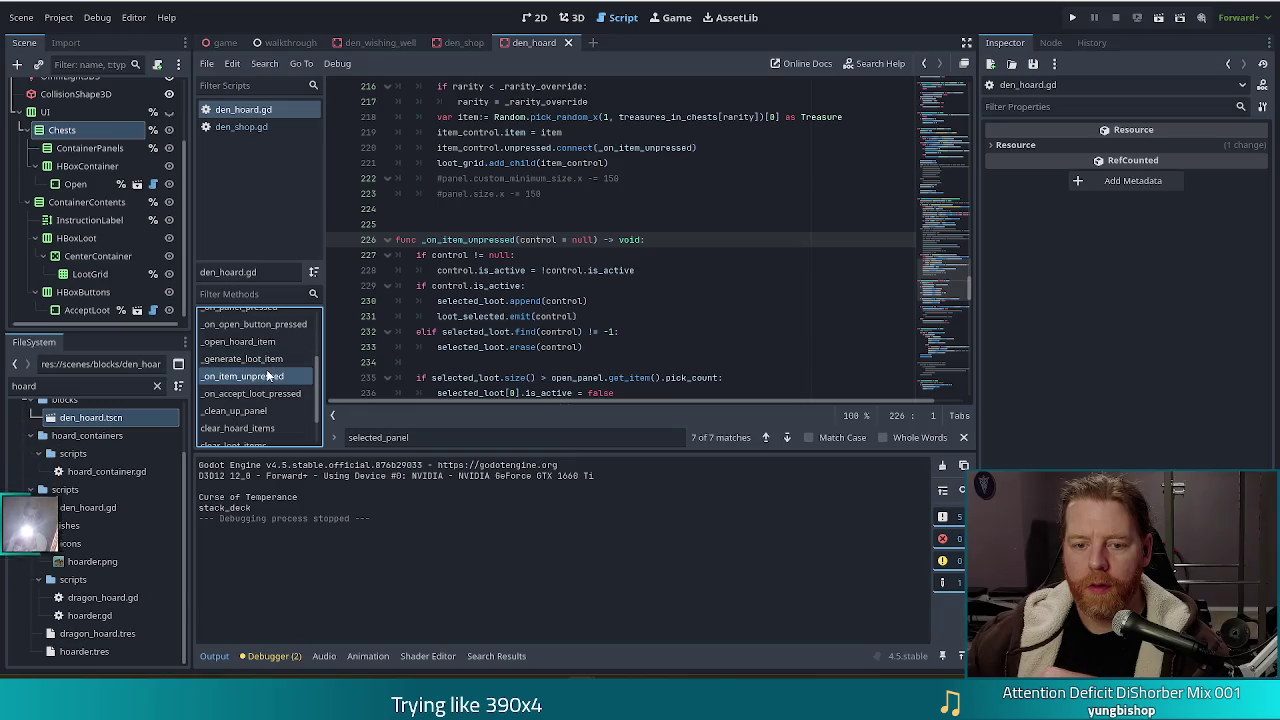
pyautogui.scroll(2, 281, 370)
pyautogui.click(245, 357)
pyautogui.click(578, 255)
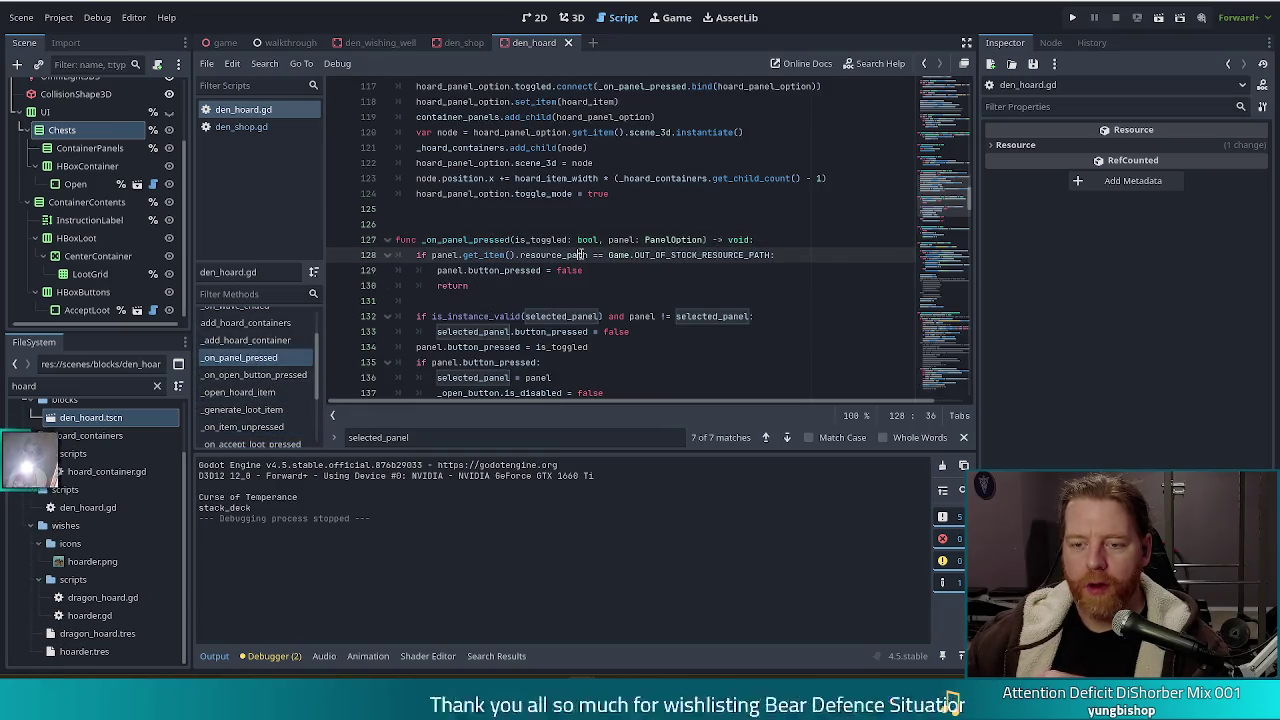
pyautogui.scroll(-2, 704, 301)
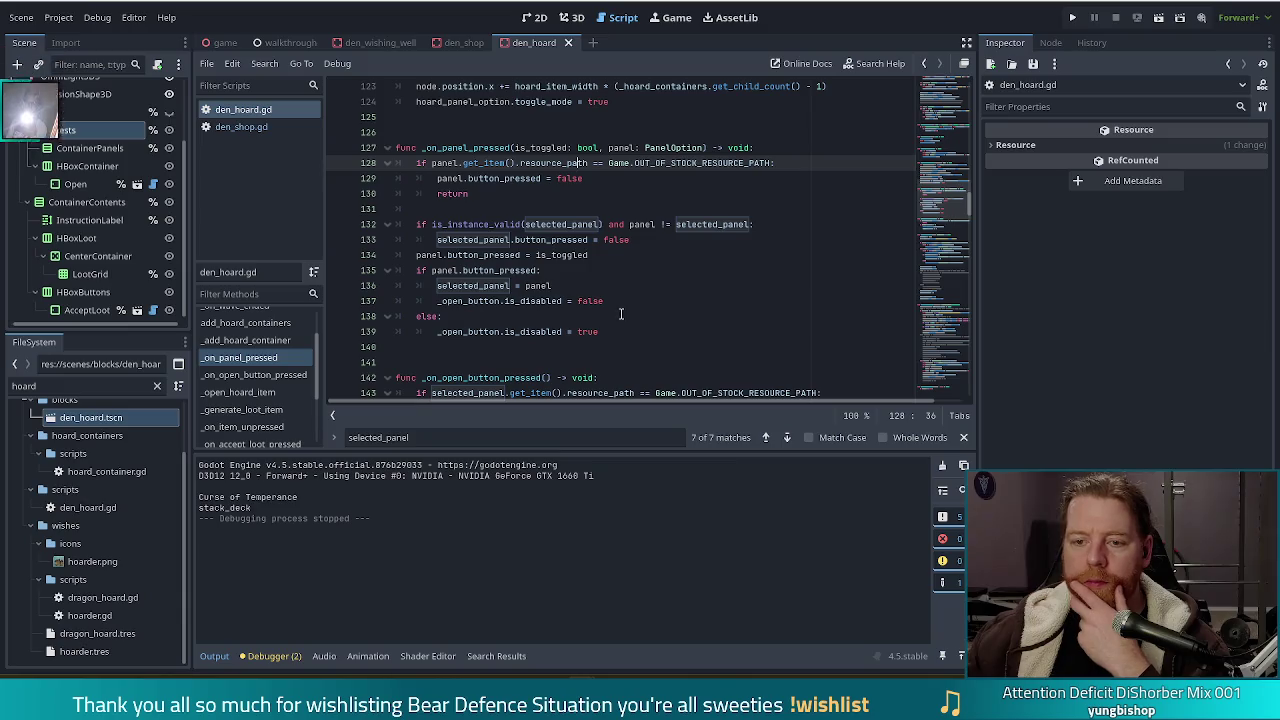
pyautogui.click(660, 241)
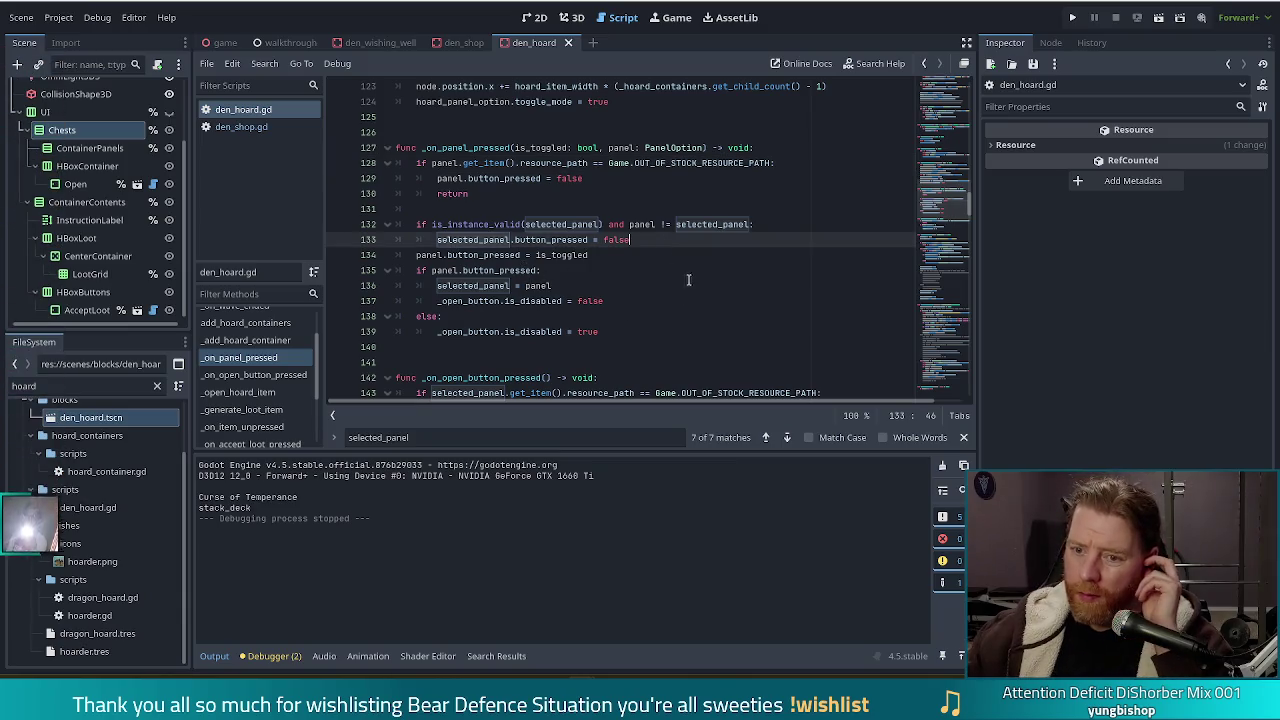
pyautogui.click(605, 301)
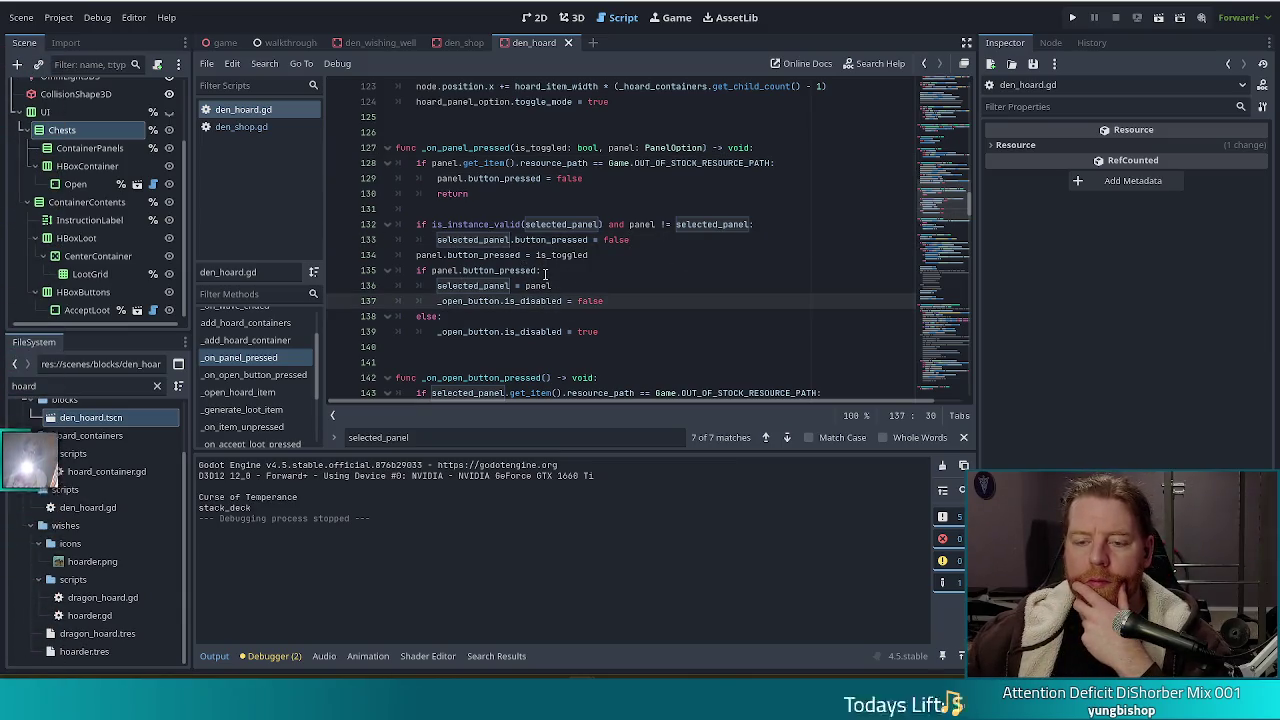
pyautogui.click(545, 270)
pyautogui.click(596, 256)
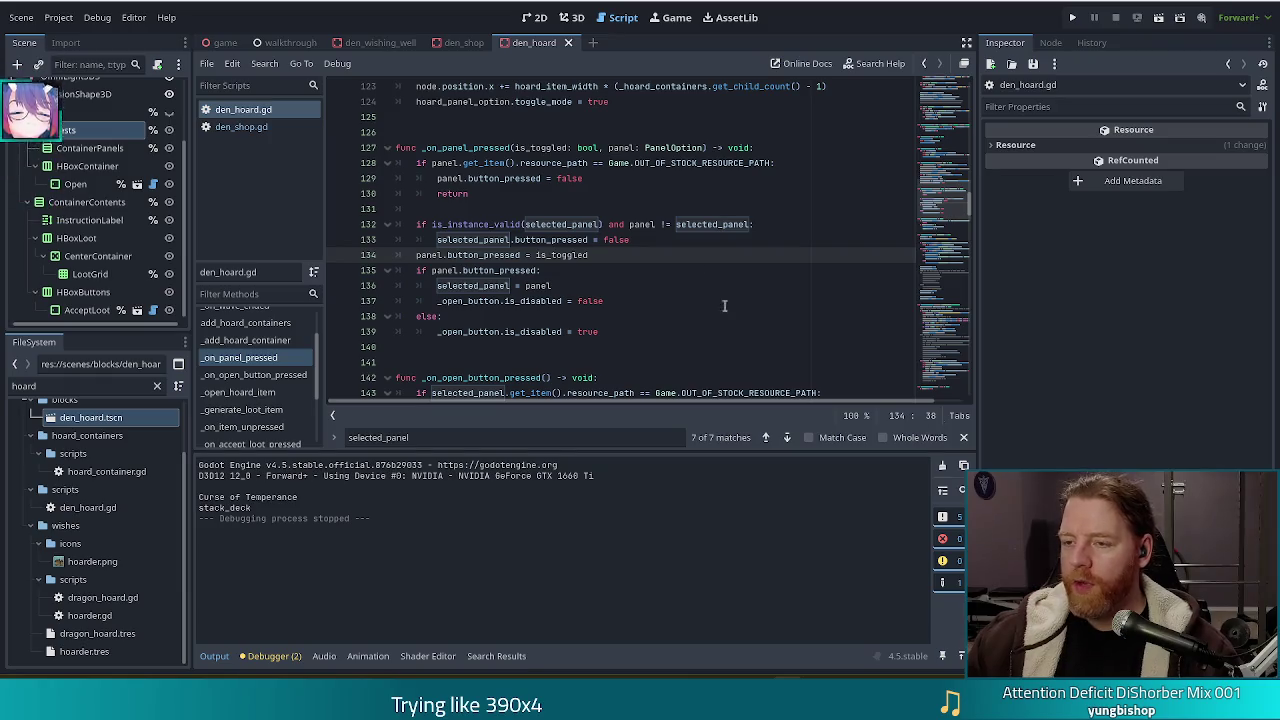
# Launch Bear Defence Situation from the editor to reach its title screen
pyautogui.click(1076, 19)
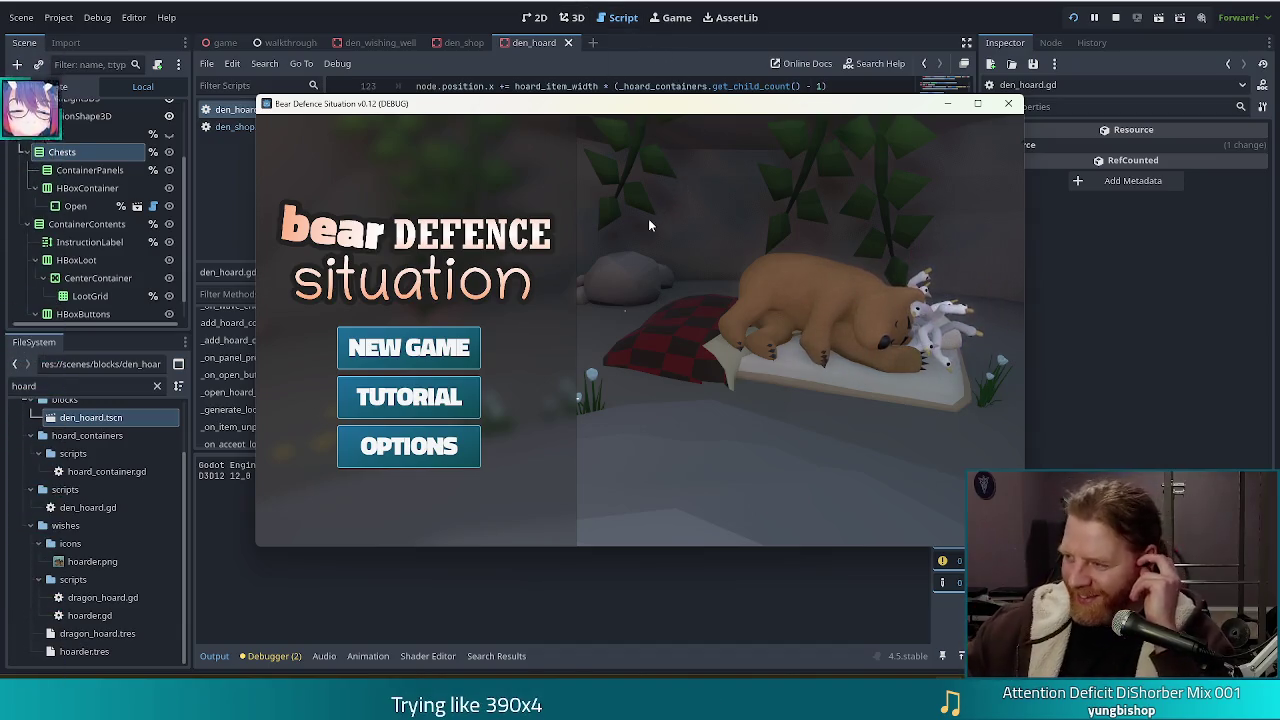
# Start a new game and maximize the game window
pyautogui.click(410, 347)
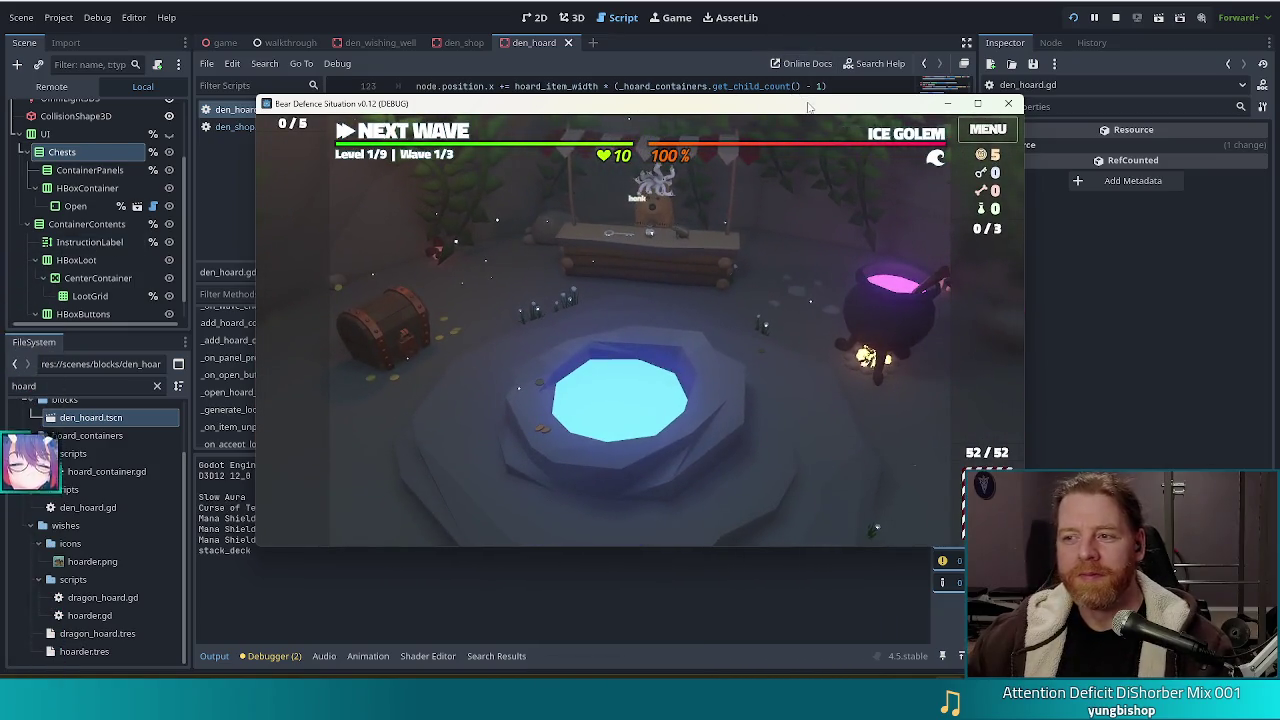
pyautogui.moveTo(810, 107); pyautogui.dragTo(742, 91)
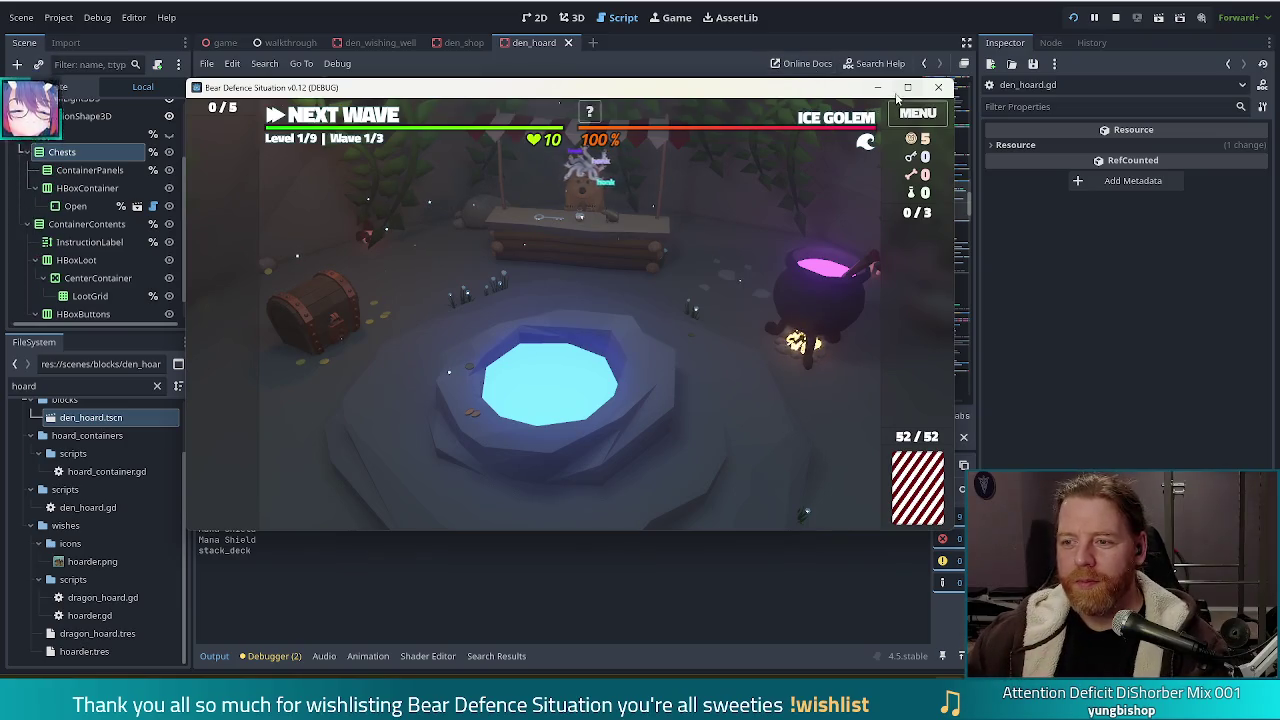
pyautogui.click(907, 88)
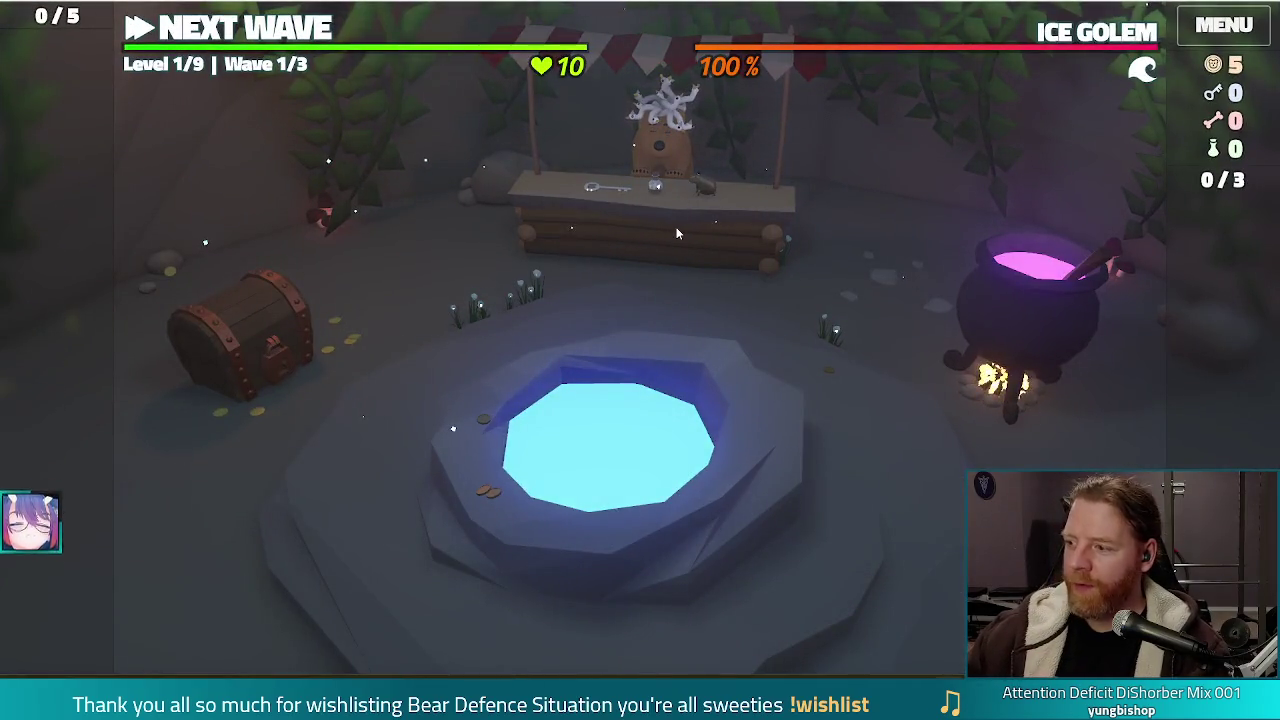
# Buy the Key for 5 gold at the shop counter, then return to the map
pyautogui.click(676, 233)
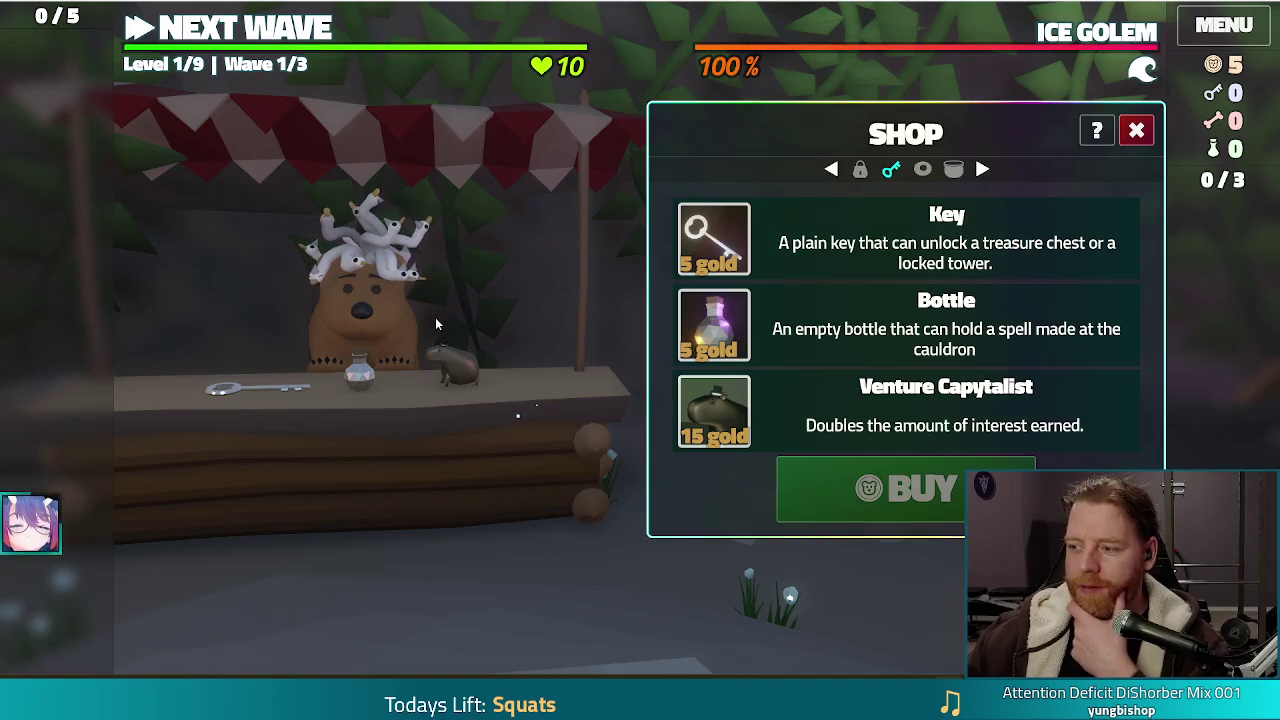
pyautogui.click(399, 327)
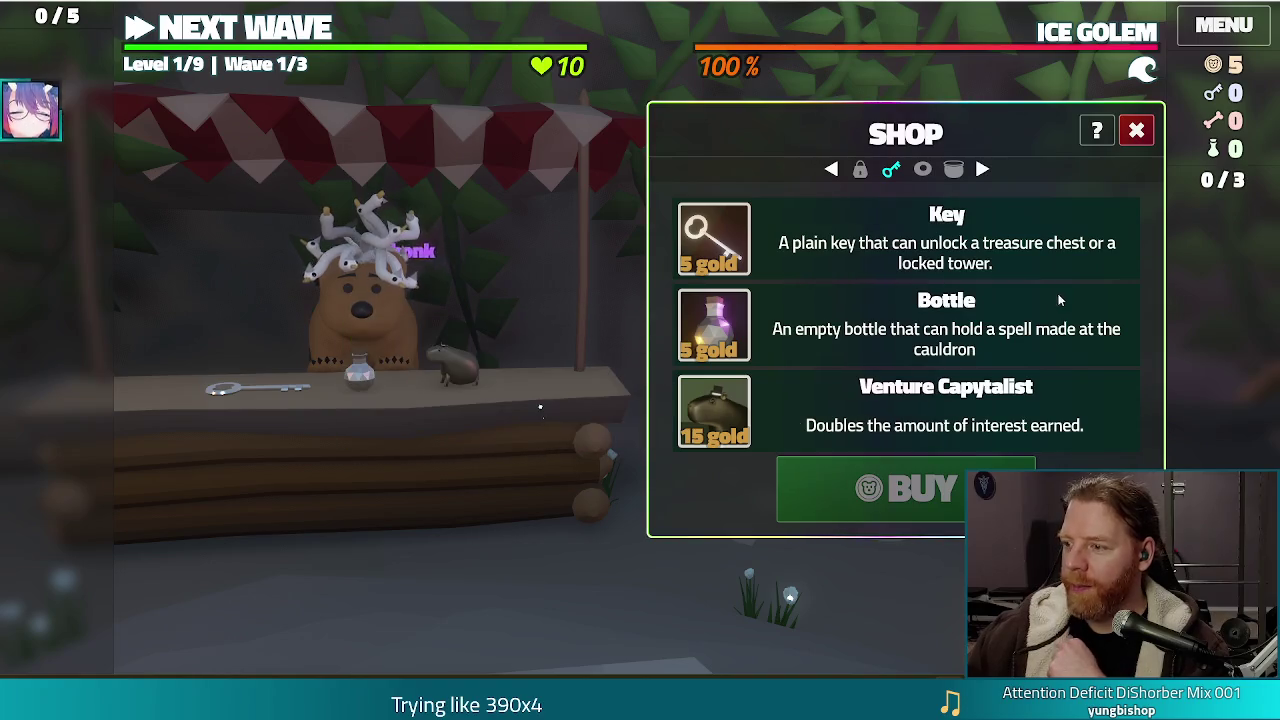
pyautogui.click(946, 240)
pyautogui.click(905, 488)
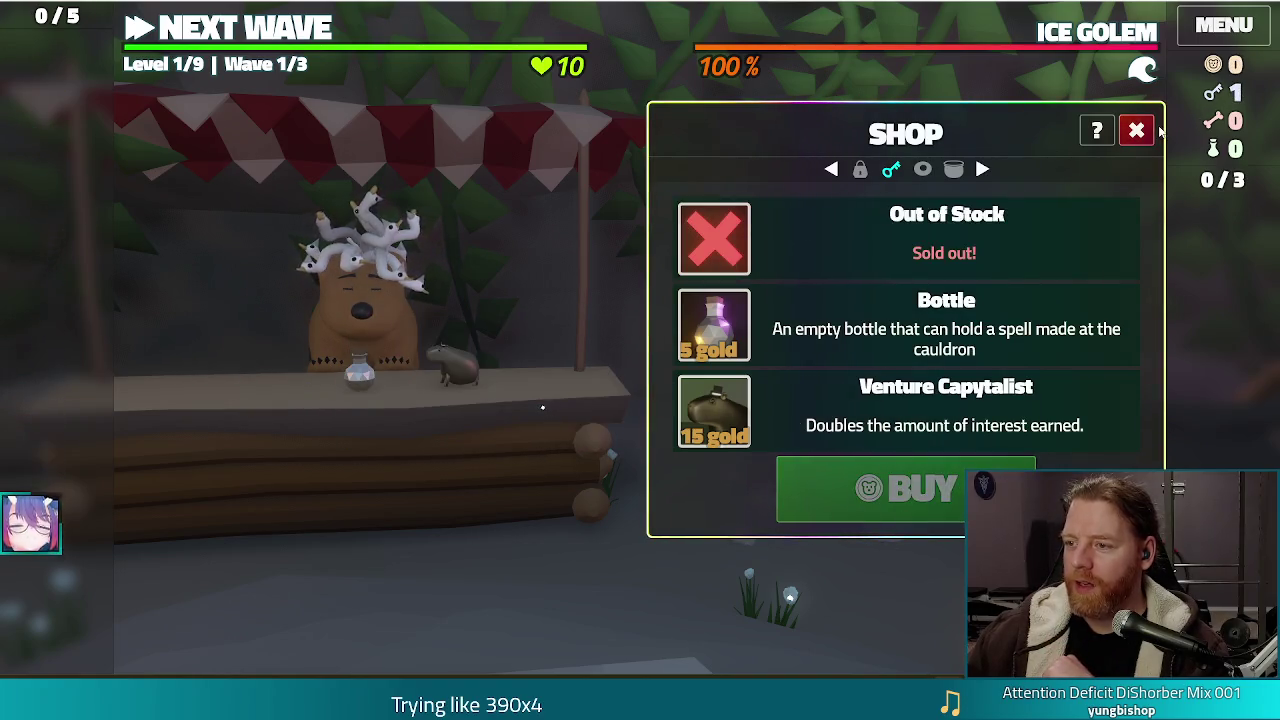
pyautogui.click(1138, 131)
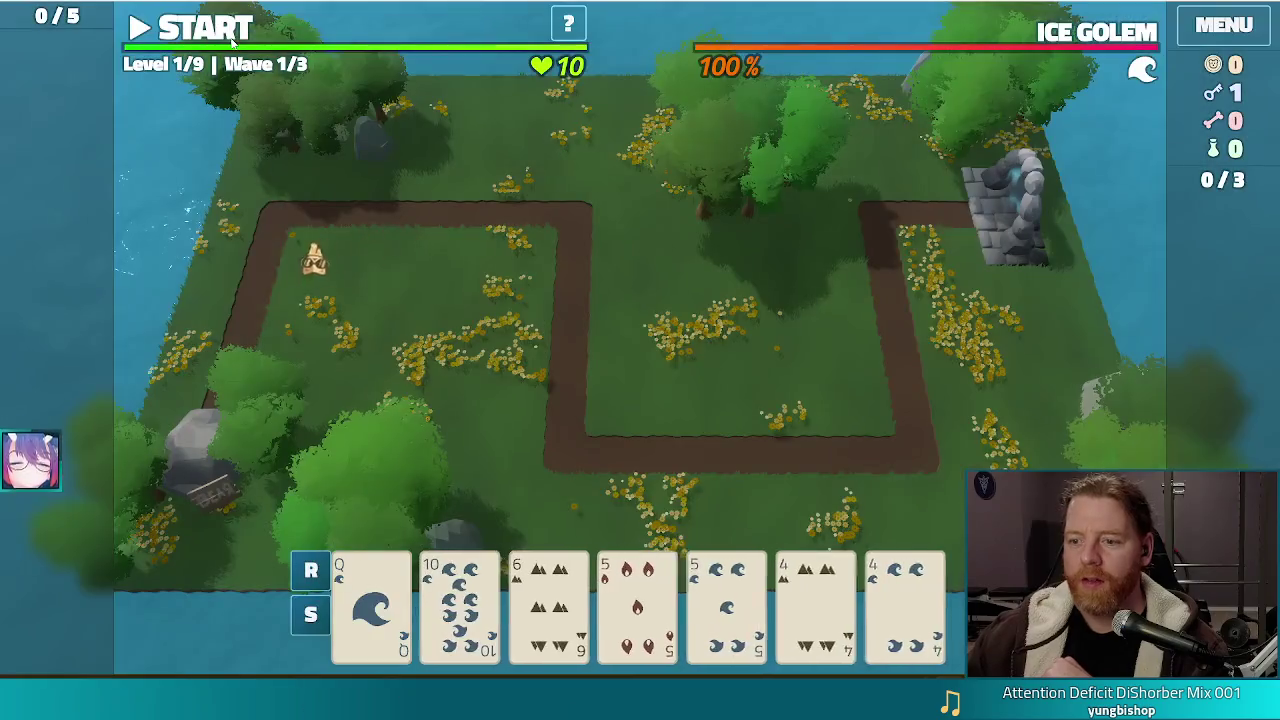
# Play a Two Pair of 5s and 4s to unlock and place a Fire Tower inside the path
pyautogui.click(637, 605)
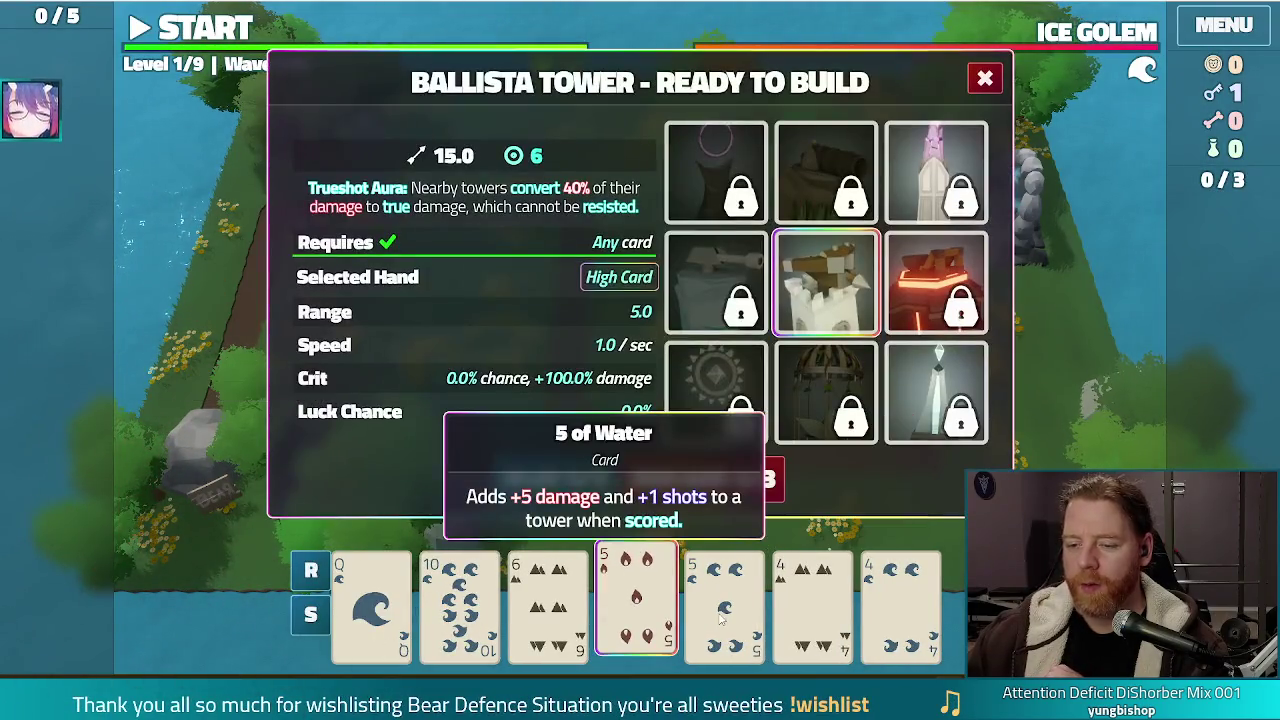
pyautogui.click(720, 618)
pyautogui.click(812, 605)
pyautogui.click(900, 605)
pyautogui.click(924, 272)
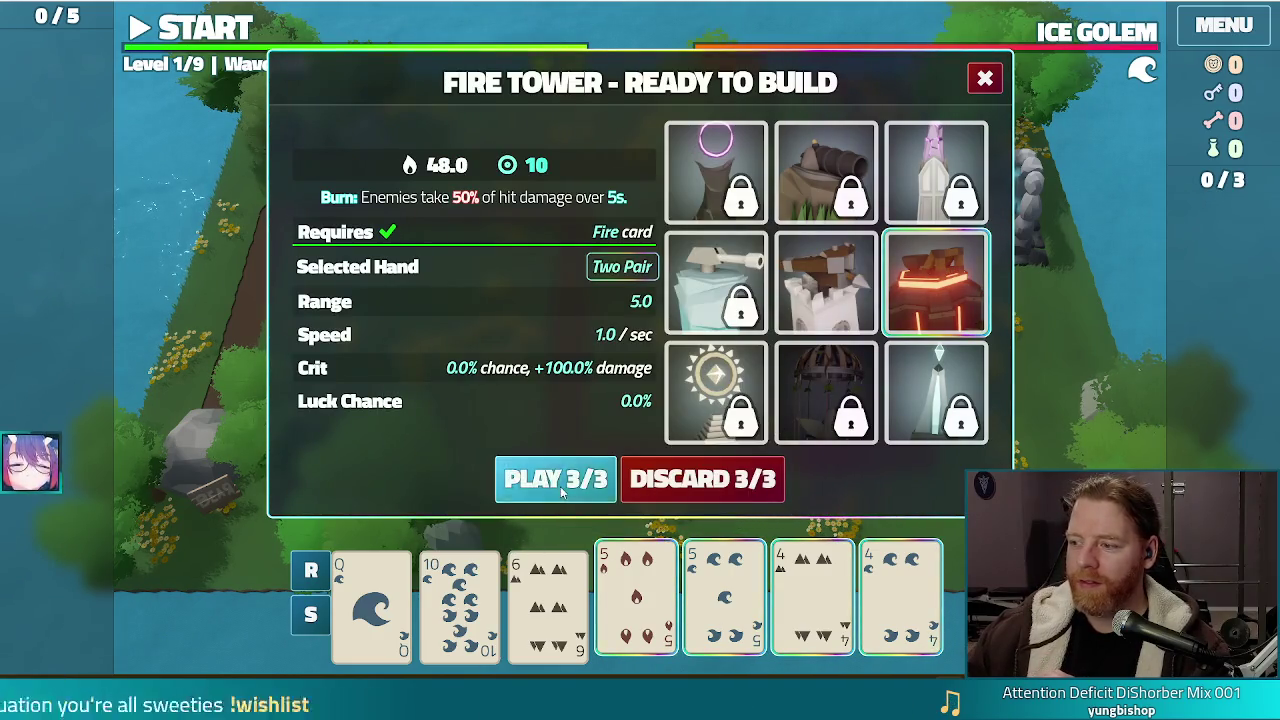
pyautogui.click(556, 479)
pyautogui.click(838, 368)
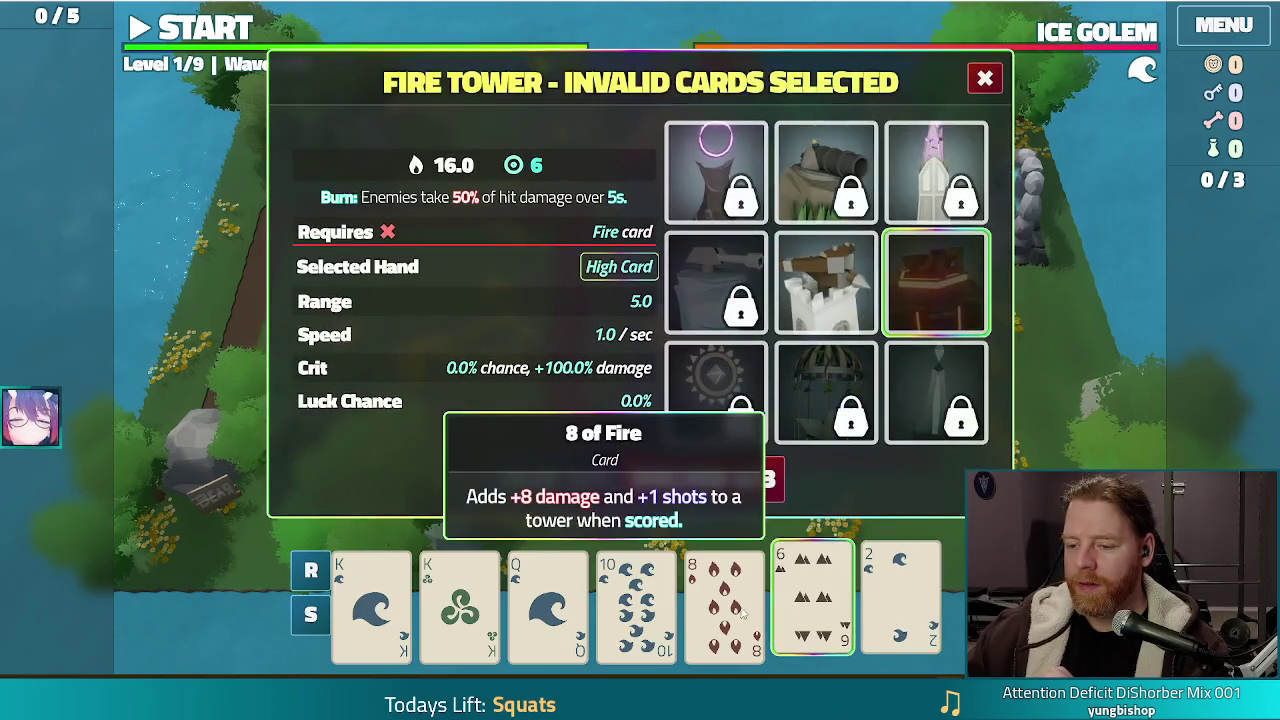
# Discard the 8 of Fire, 7, 5 and 7 of Fire cards to draw fresh hands
pyautogui.click(724, 600)
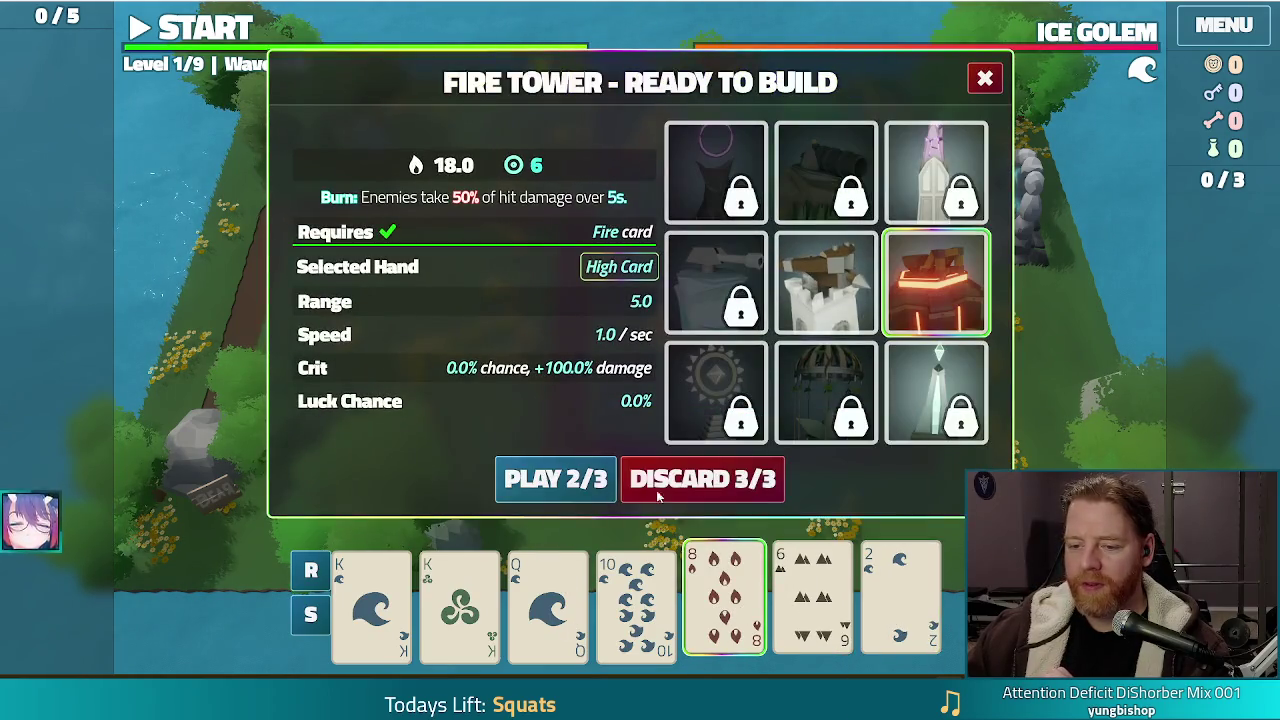
pyautogui.click(658, 490)
pyautogui.click(812, 600)
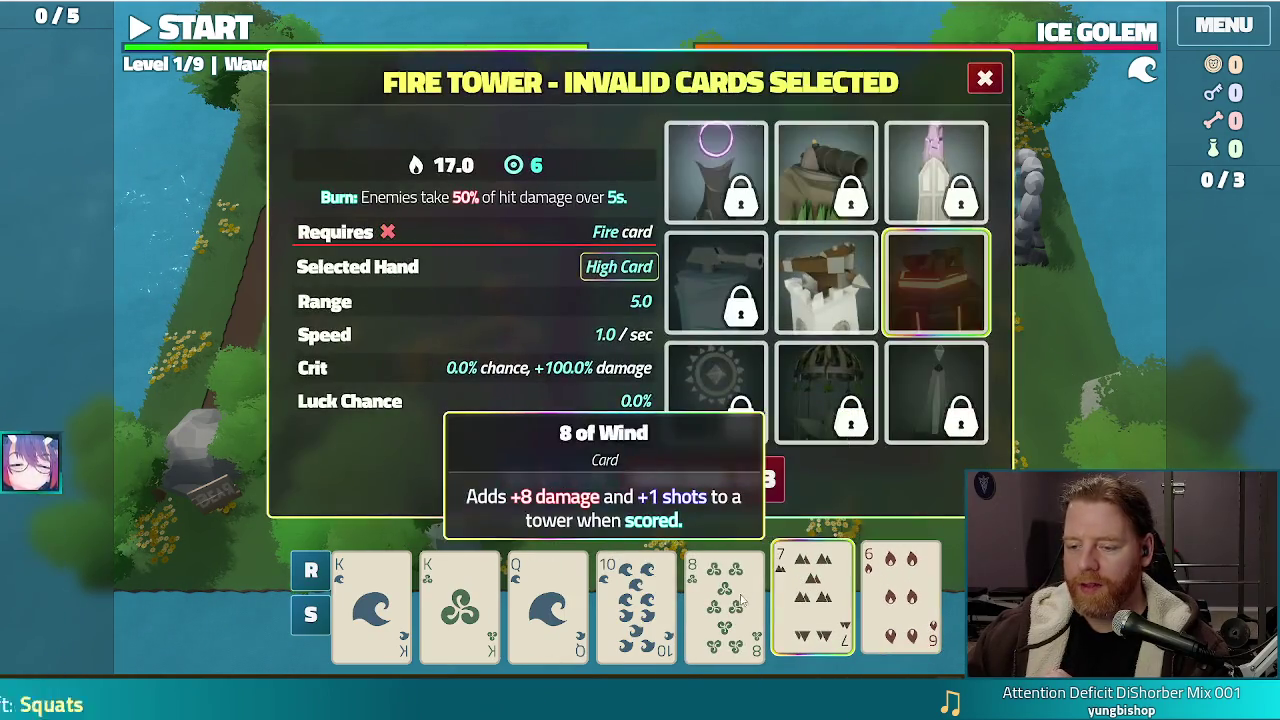
pyautogui.click(709, 490)
pyautogui.click(812, 600)
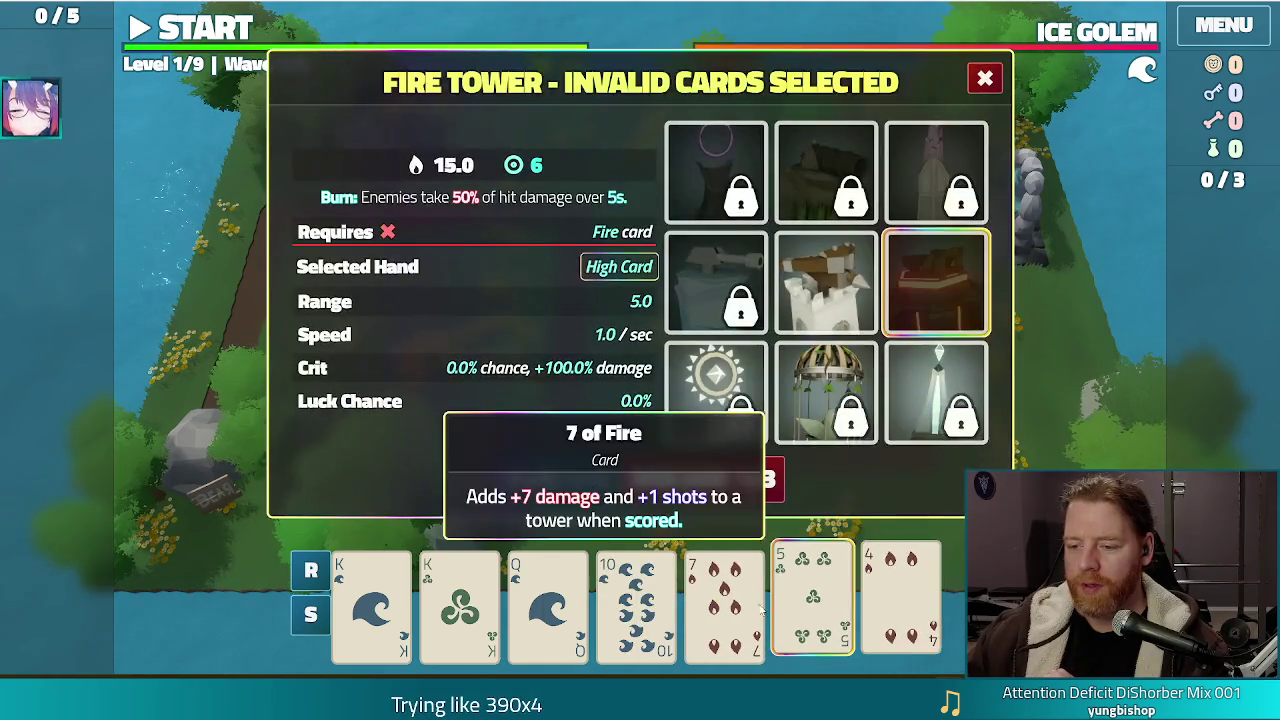
pyautogui.click(760, 612)
pyautogui.click(746, 486)
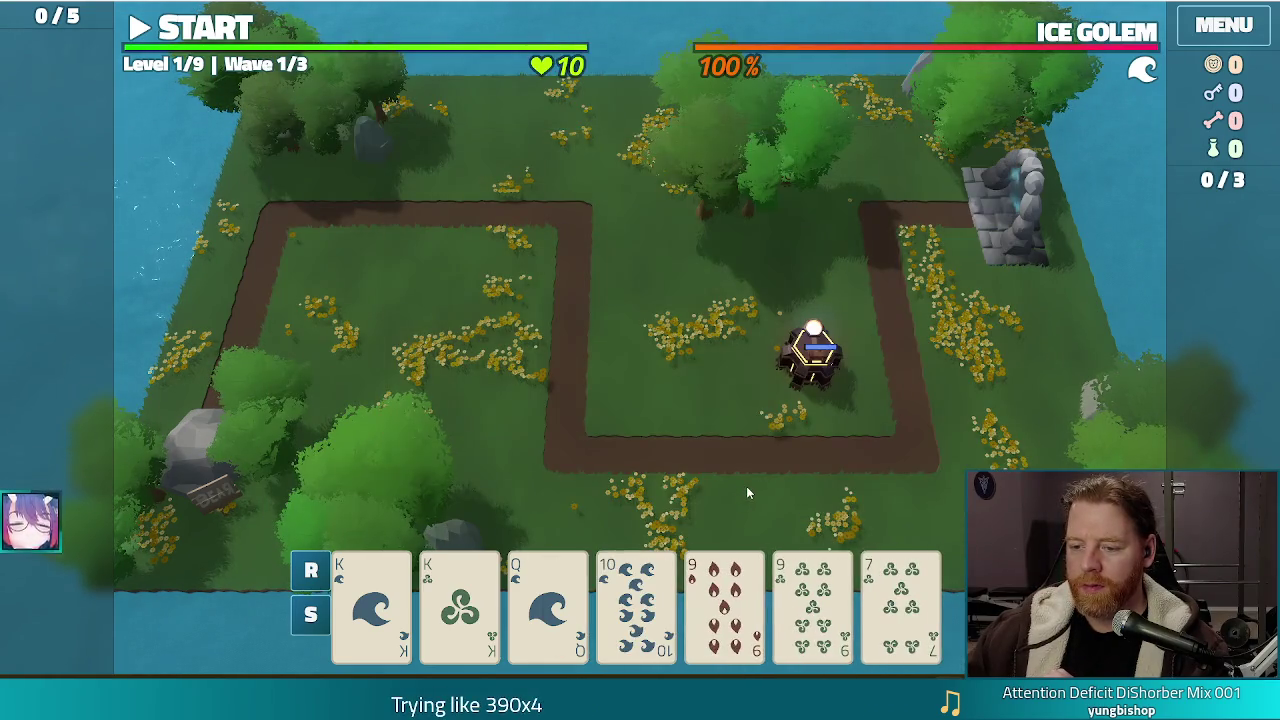
# Play a Two Pair of 9s and Kings to place a second Fire Tower beside the first
pyautogui.click(724, 600)
pyautogui.click(812, 600)
pyautogui.click(371, 600)
pyautogui.click(459, 600)
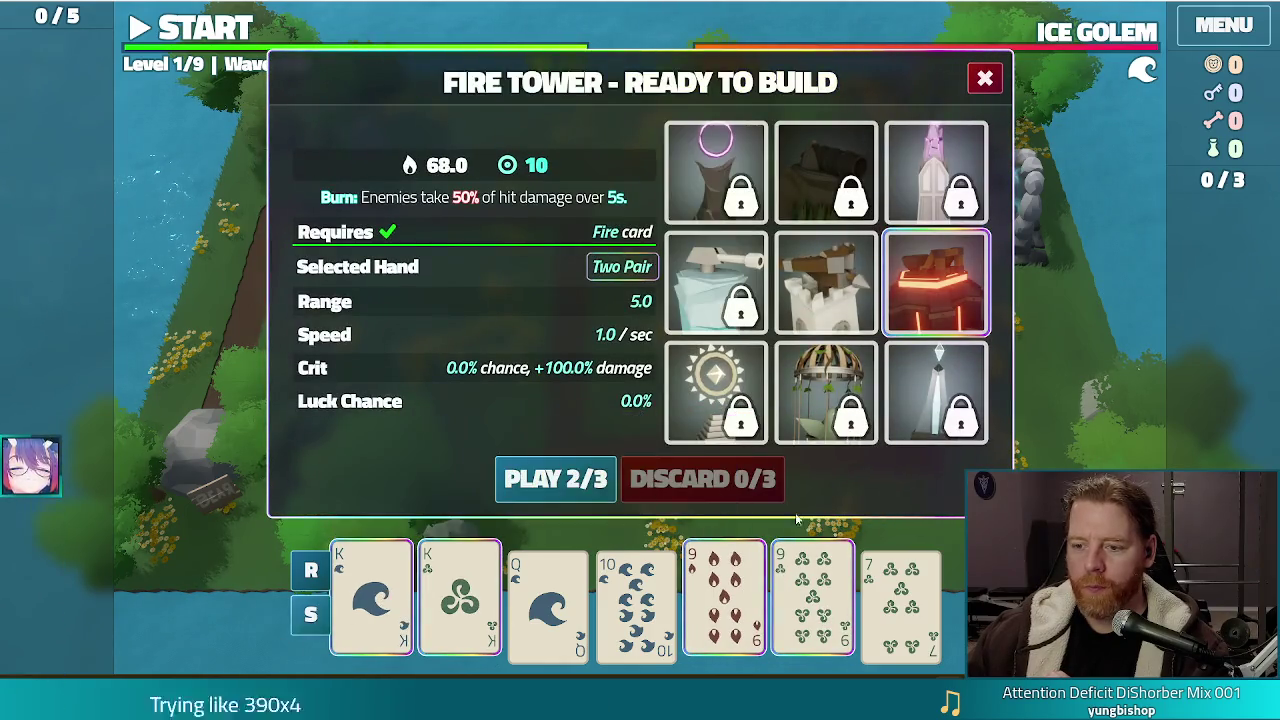
pyautogui.click(553, 480)
pyautogui.click(663, 358)
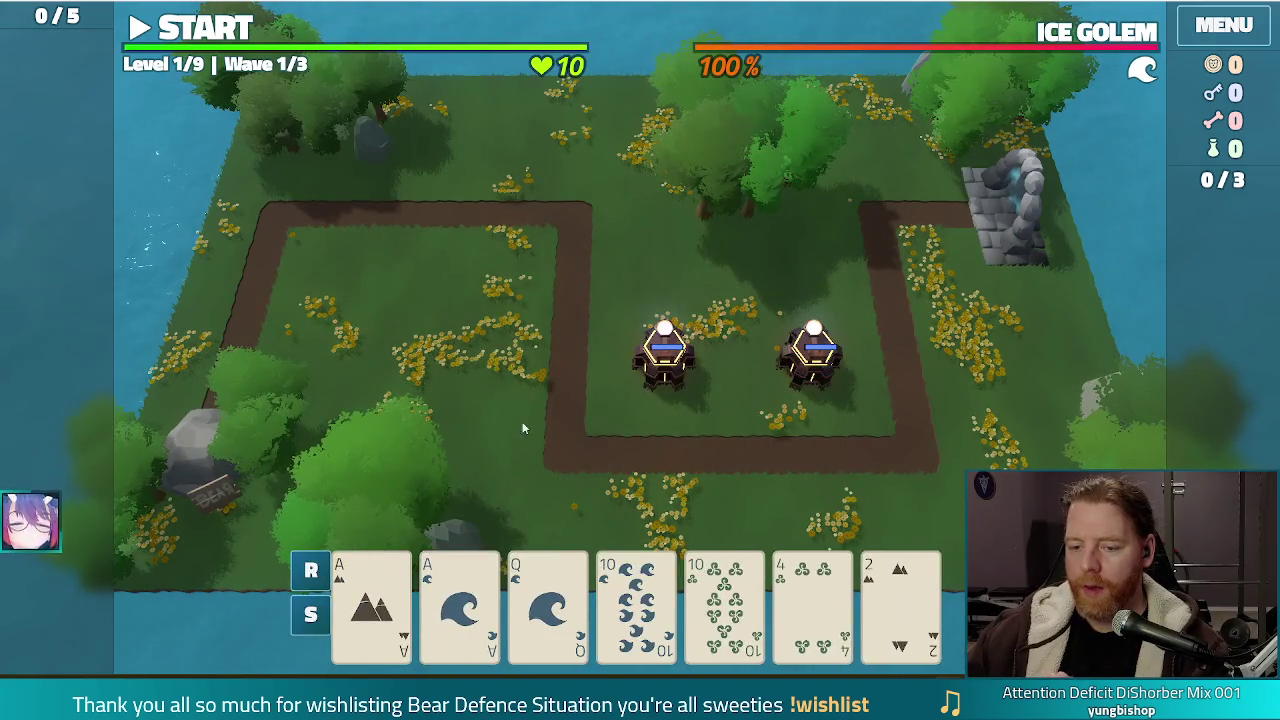
# Build a Ballista Tower in the left path loop with Aces and 10s, then dismiss Wave Complete
pyautogui.click(371, 600)
pyautogui.click(459, 600)
pyautogui.click(636, 600)
pyautogui.click(724, 600)
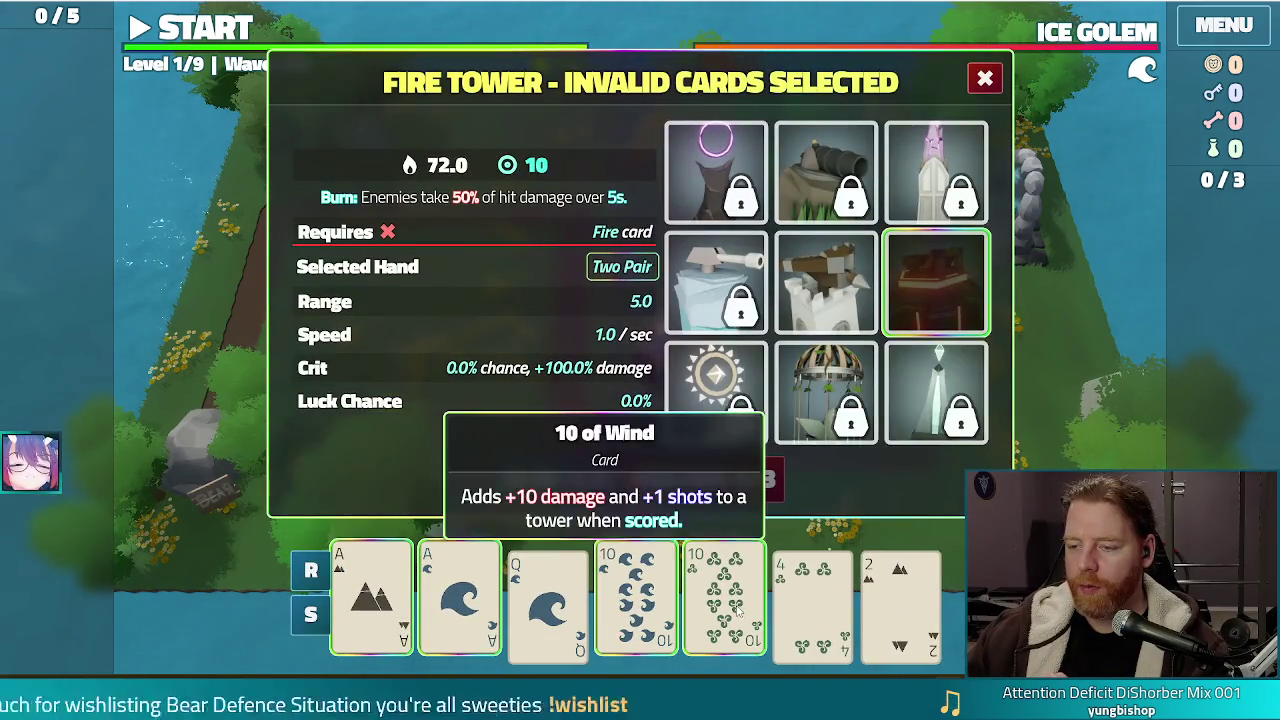
pyautogui.click(826, 283)
pyautogui.click(555, 480)
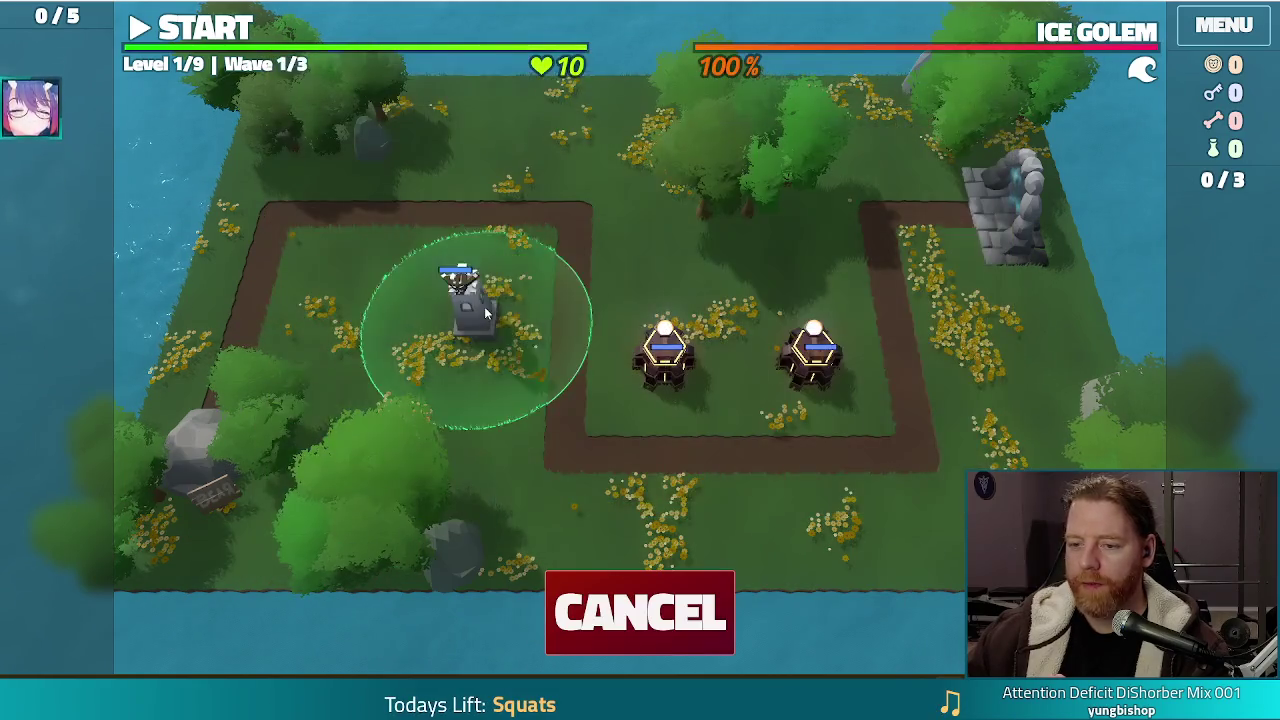
pyautogui.click(482, 265)
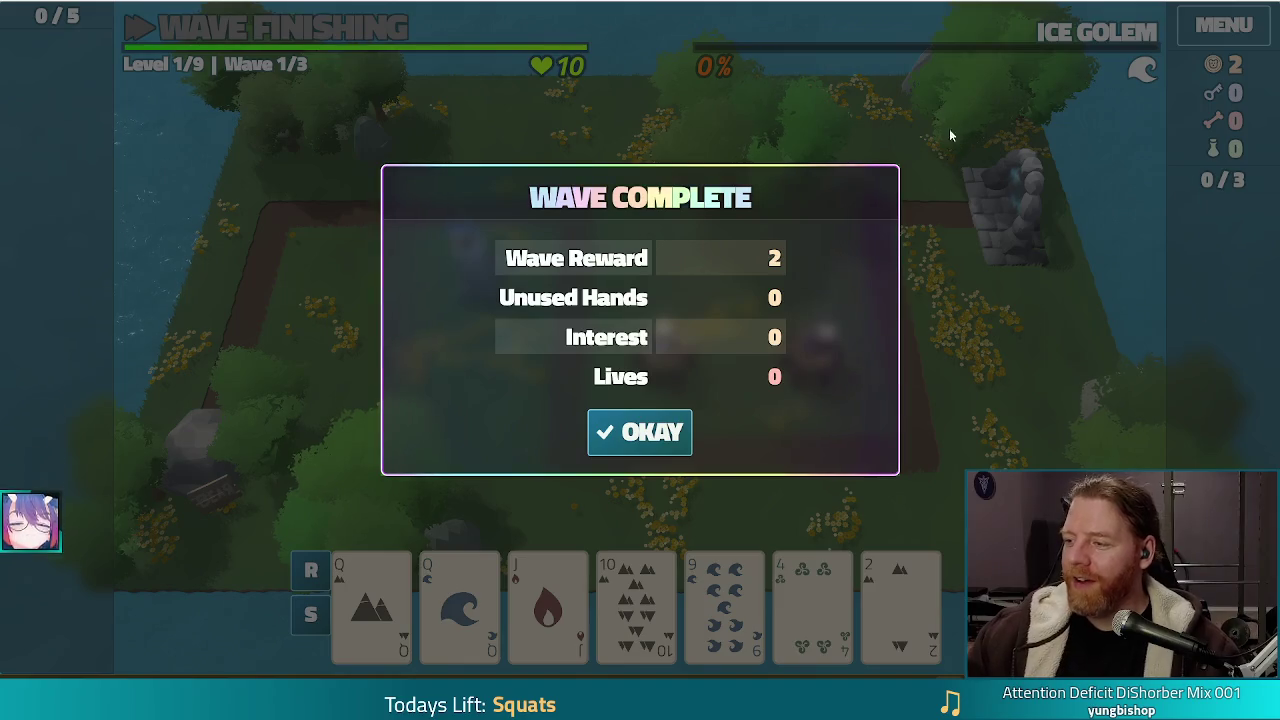
pyautogui.click(655, 450)
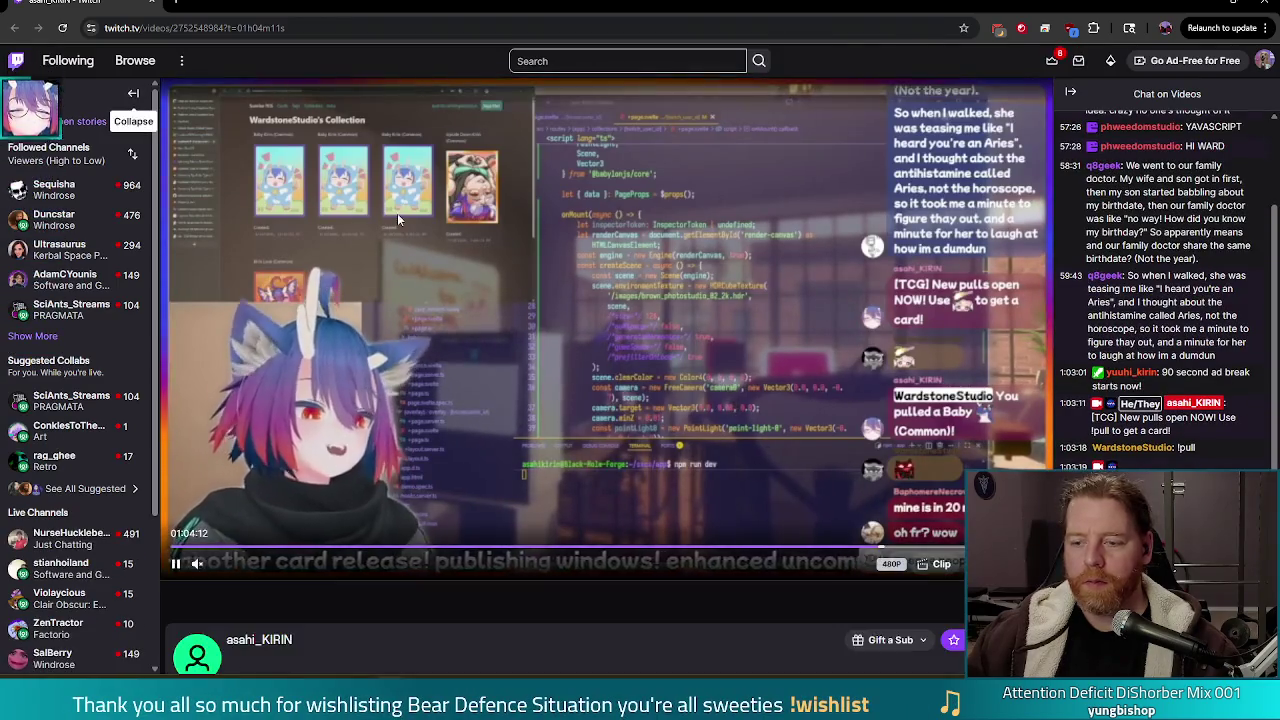
# Collapse the Twitch channel sidebar, switch the VOD to theatre mode, and reload the page
pyautogui.click(134, 96)
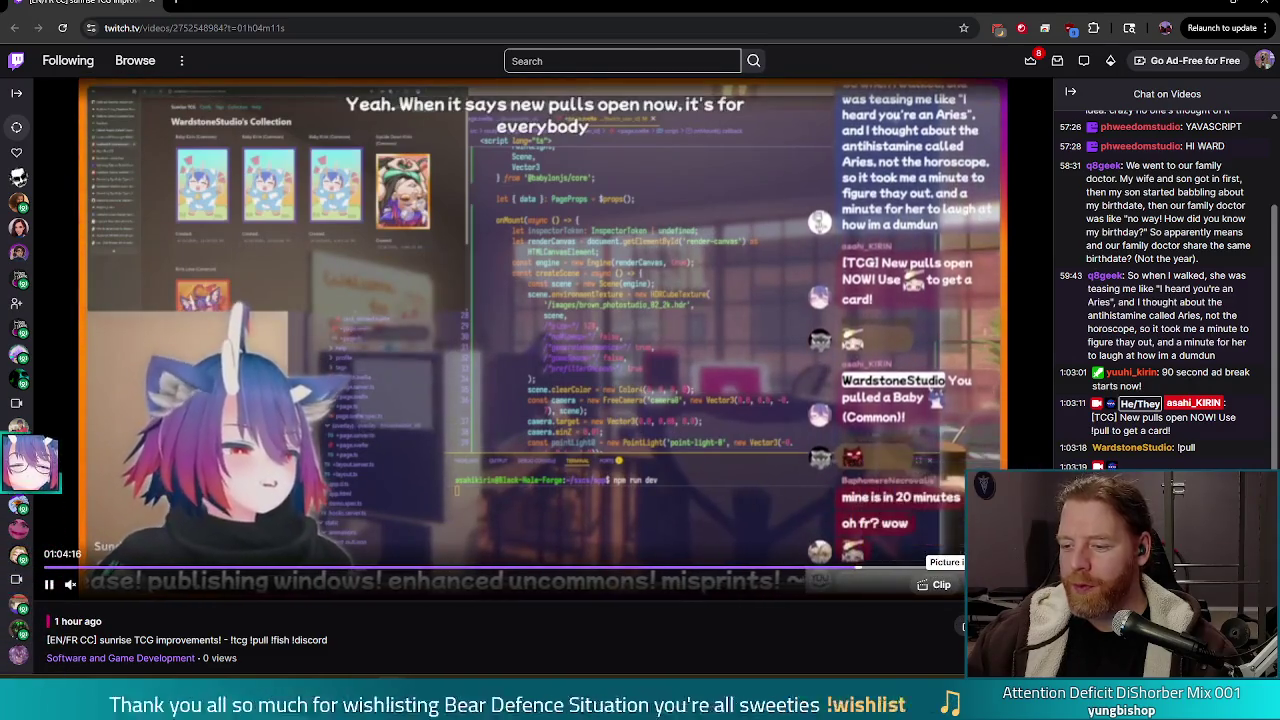
pyautogui.click(958, 584)
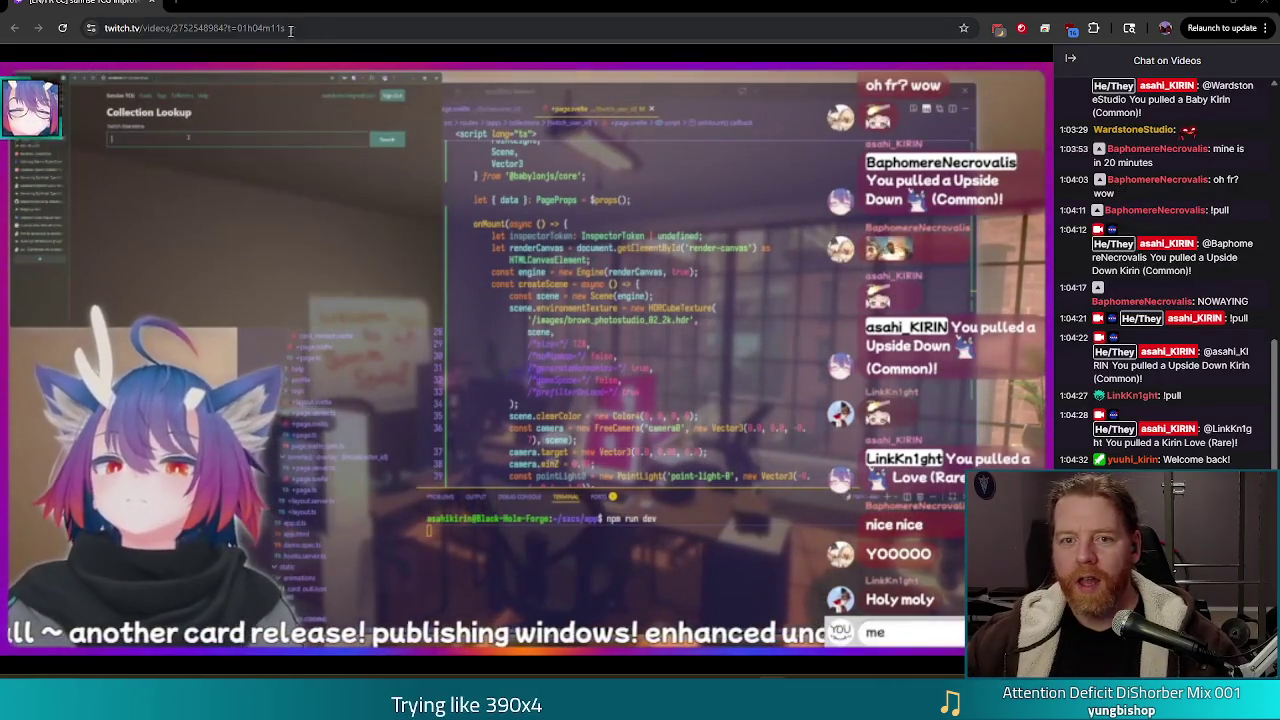
pyautogui.hotkey('ctrl', 'l')
pyautogui.press('Return')
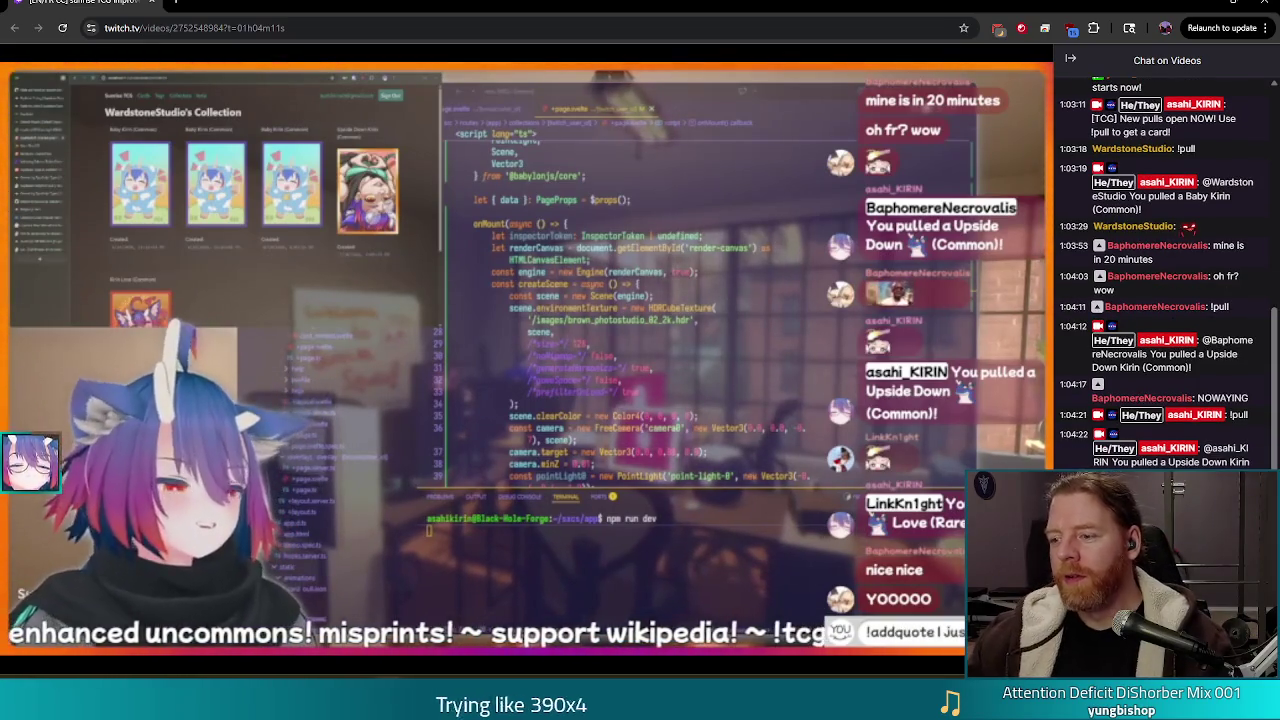
pyautogui.moveTo(855, 236)
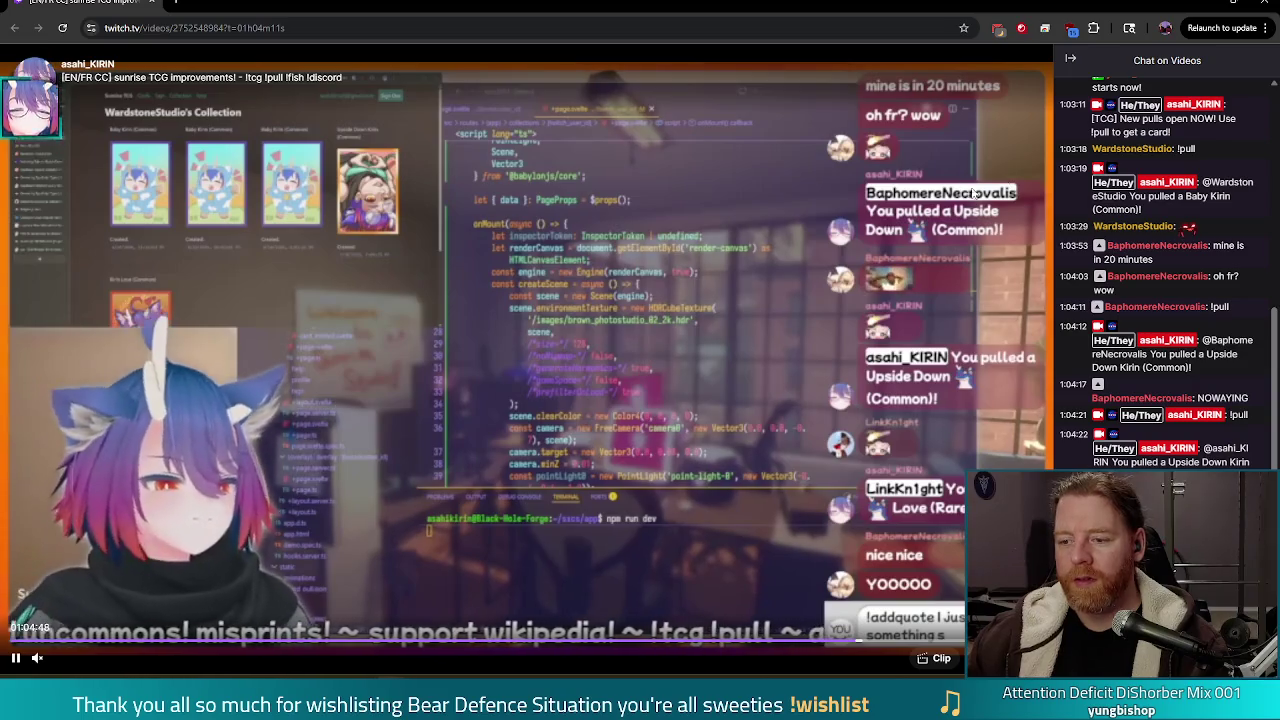
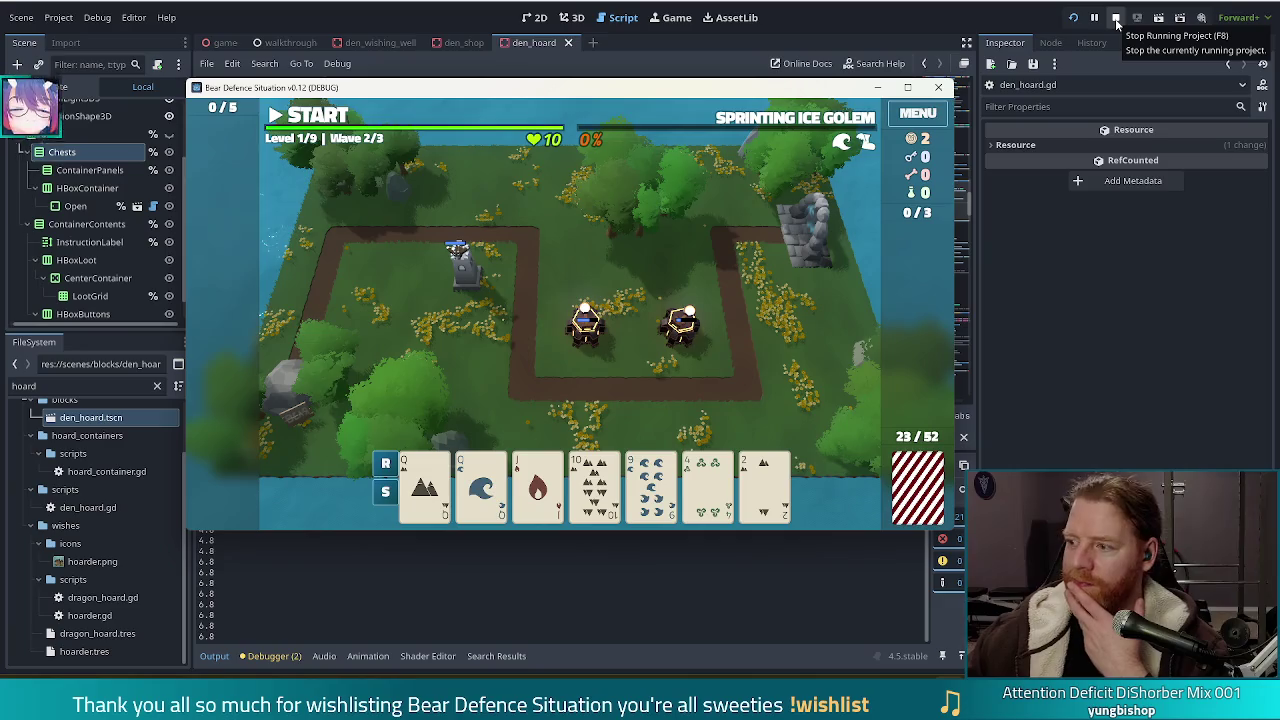
# Stop the running game to get back to editing den_hoard.gd
pyautogui.click(1117, 22)
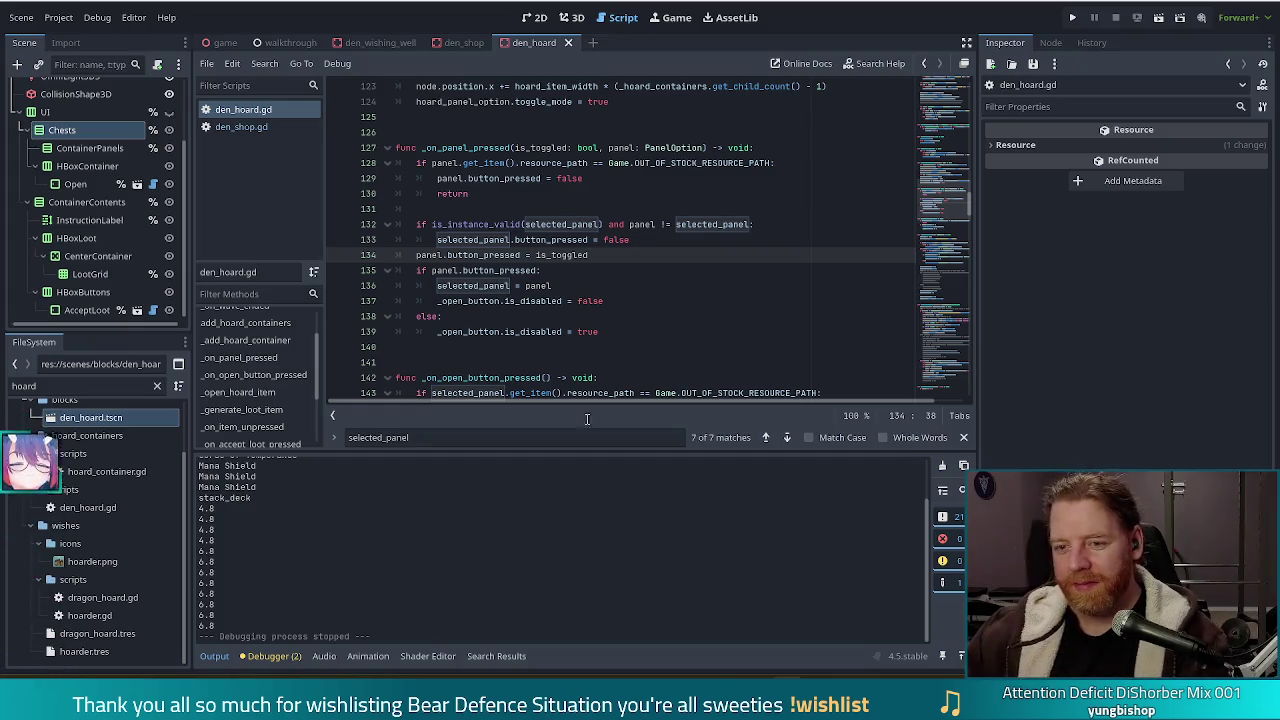
# Below line 139, add a 'func _update_open_button() -> void:' stub whose body is just 'return'
pyautogui.click(624, 332)
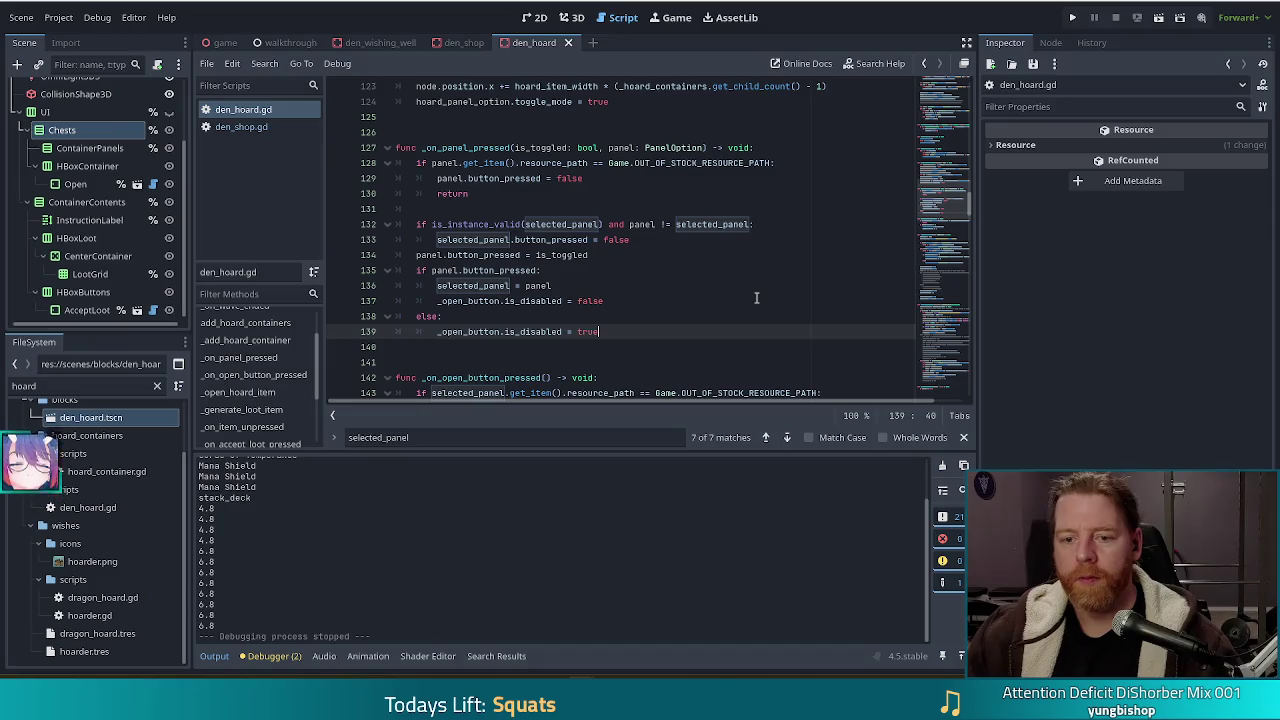
pyautogui.press('Return')
pyautogui.press('BackSpace')
pyautogui.press('BackSpace')
pyautogui.press('Return')
pyautogui.press('Return')
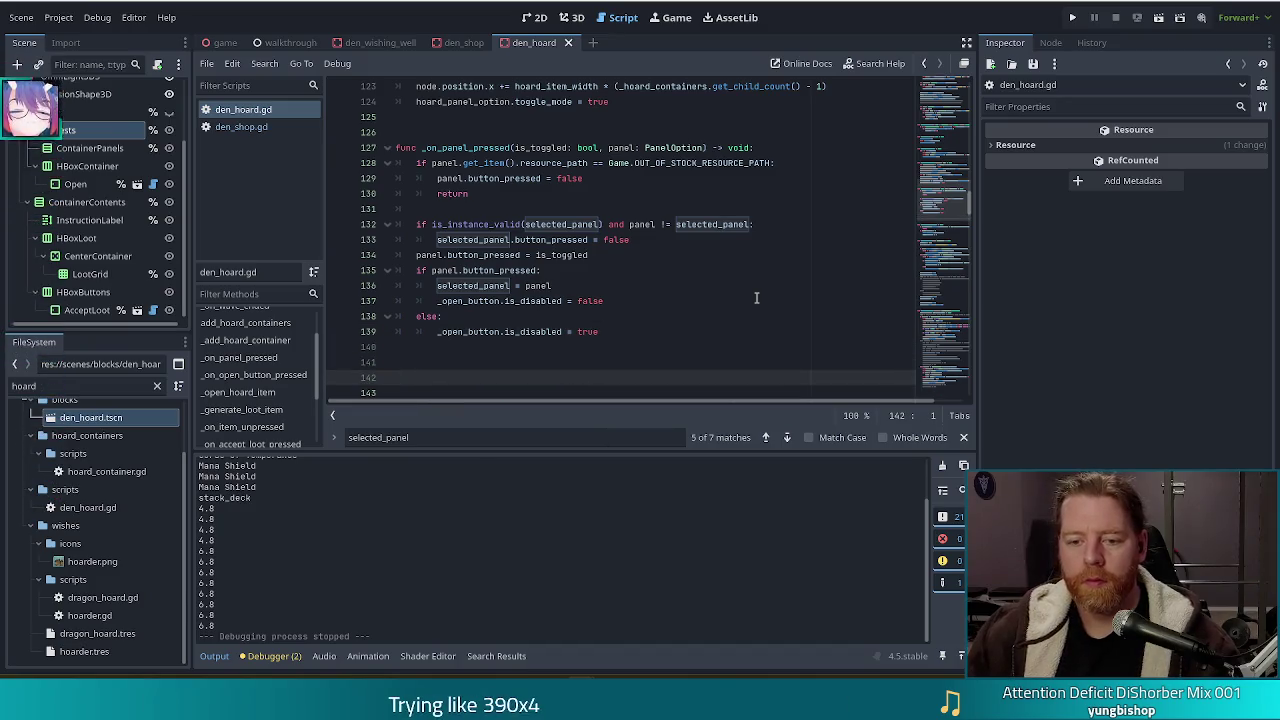
pyautogui.write('func')
pyautogui.scroll(-1, 720, 297)
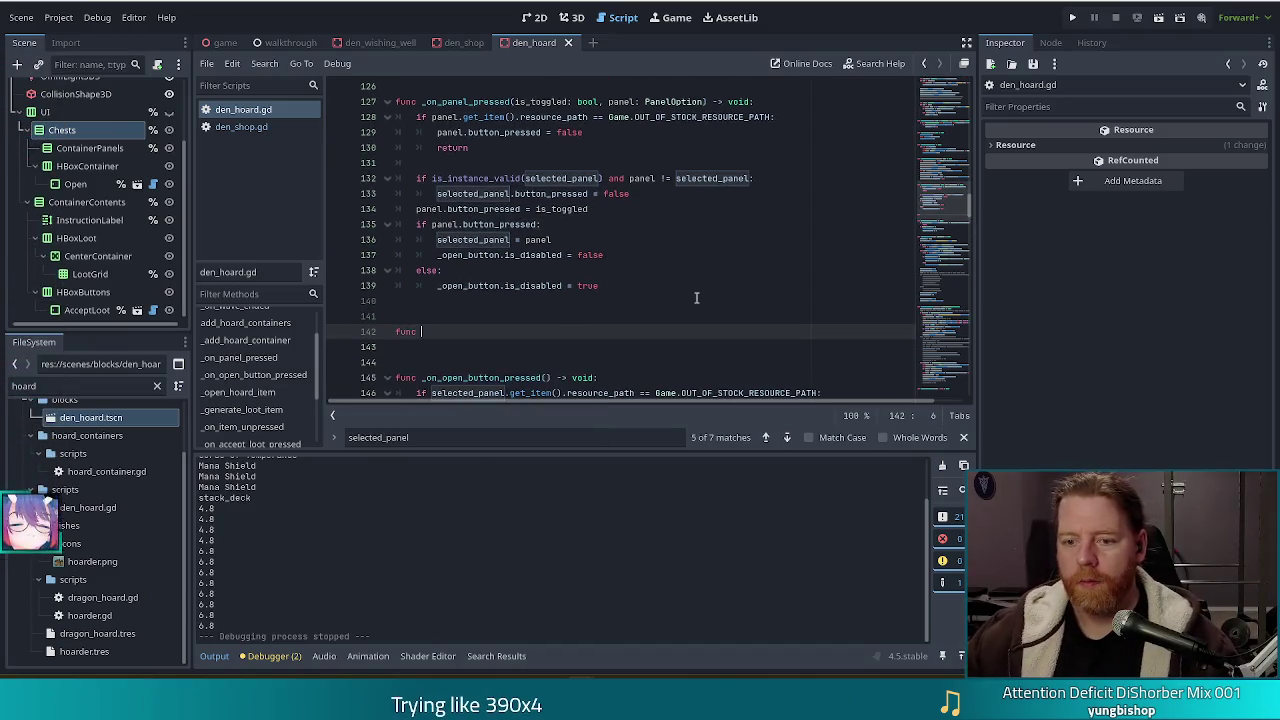
pyautogui.write('_update_o')
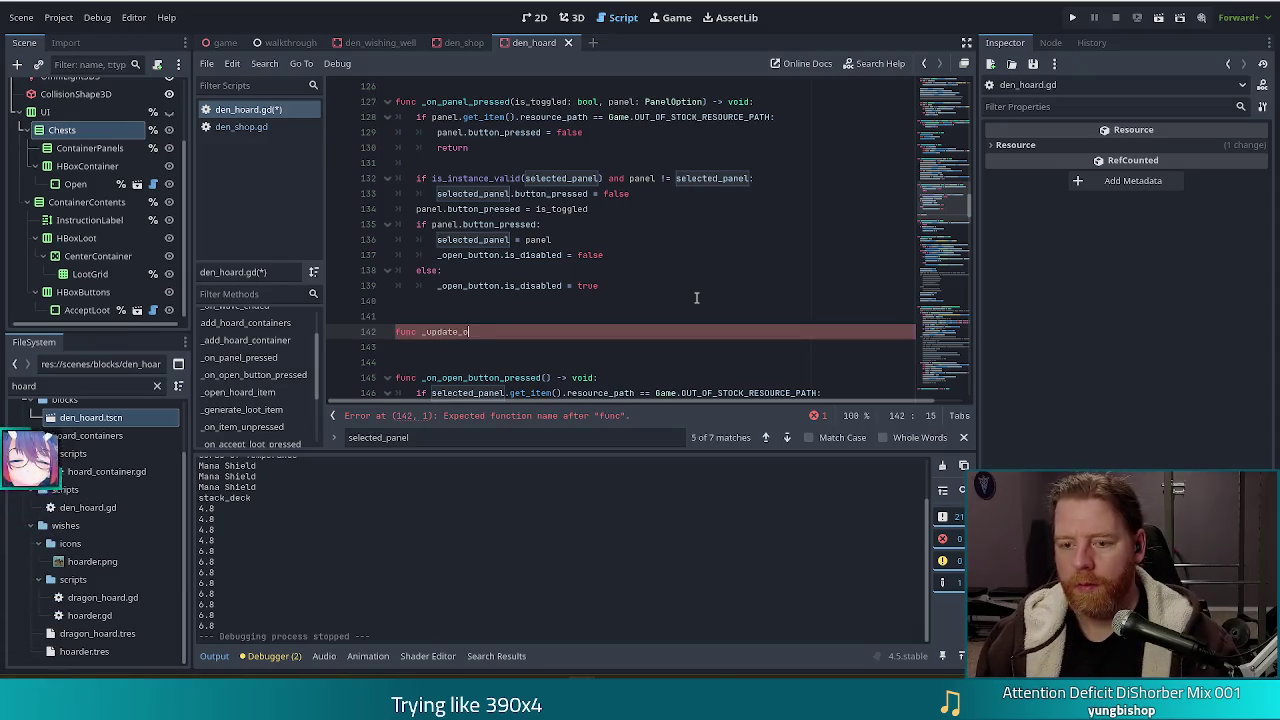
pyautogui.write('pen_button()')
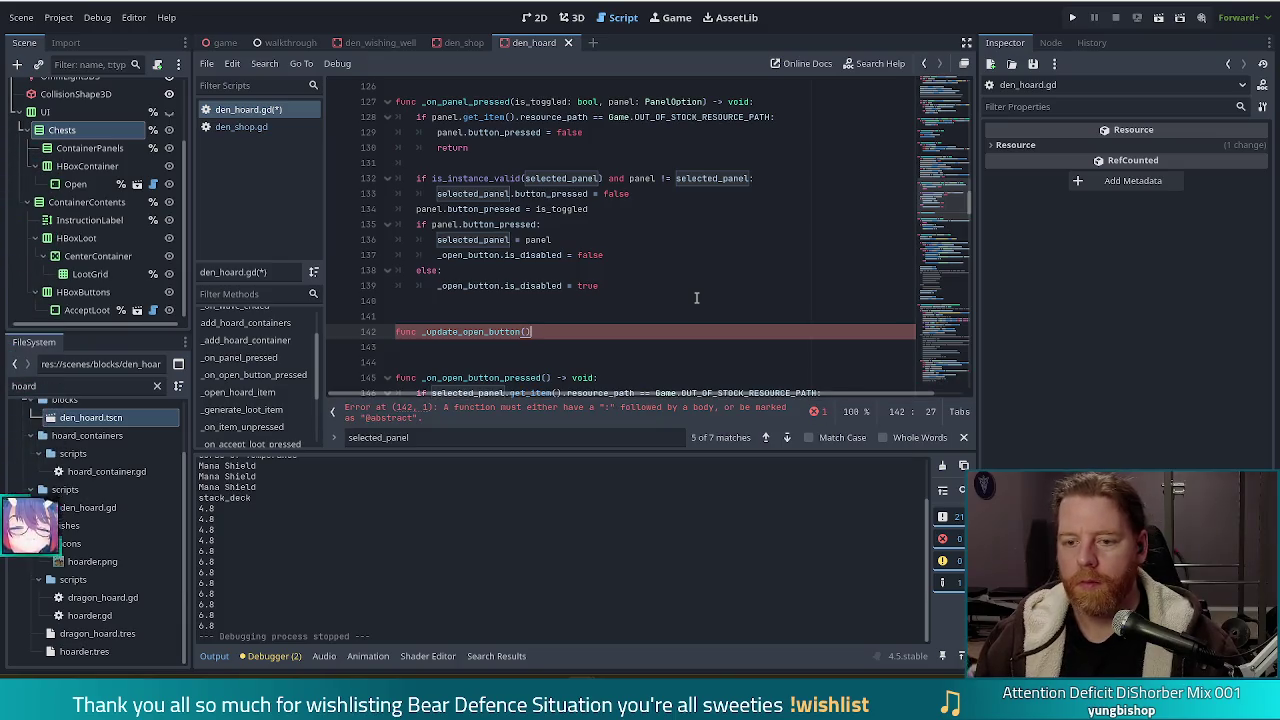
pyautogui.write(' -')
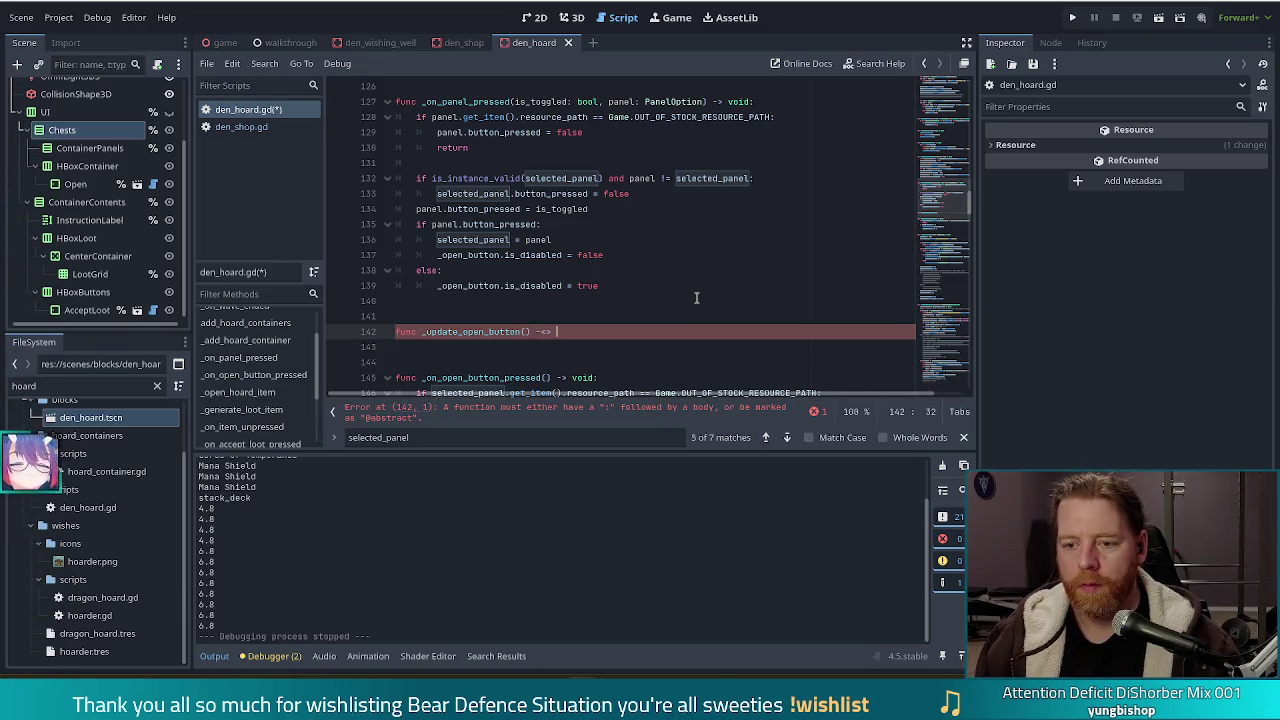
pyautogui.write('> void:')
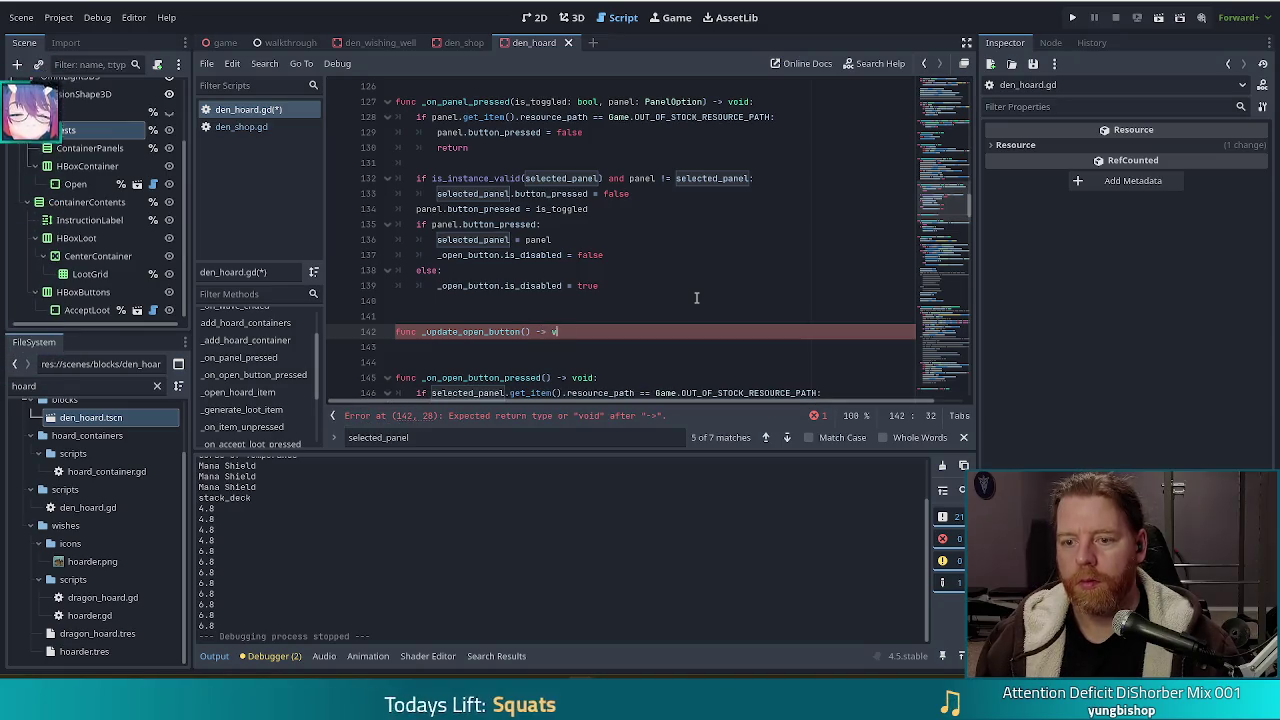
pyautogui.press('Return')
pyautogui.write('return')
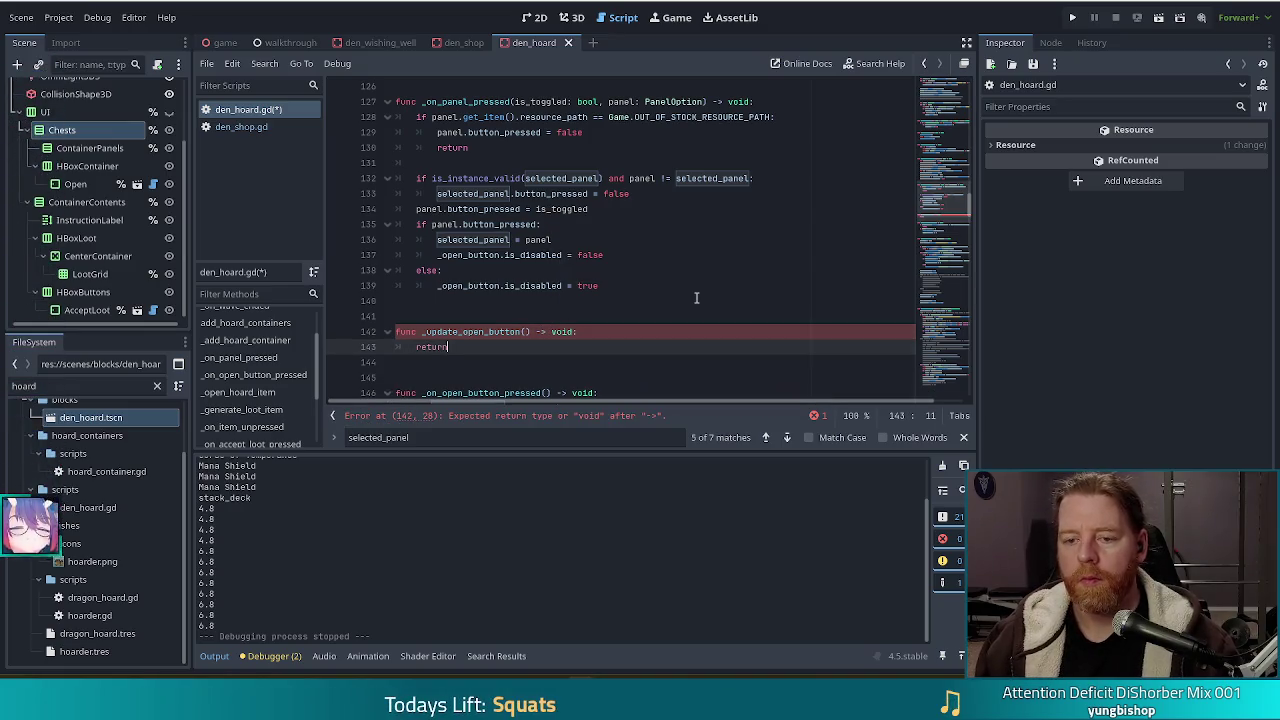
pyautogui.click(498, 178)
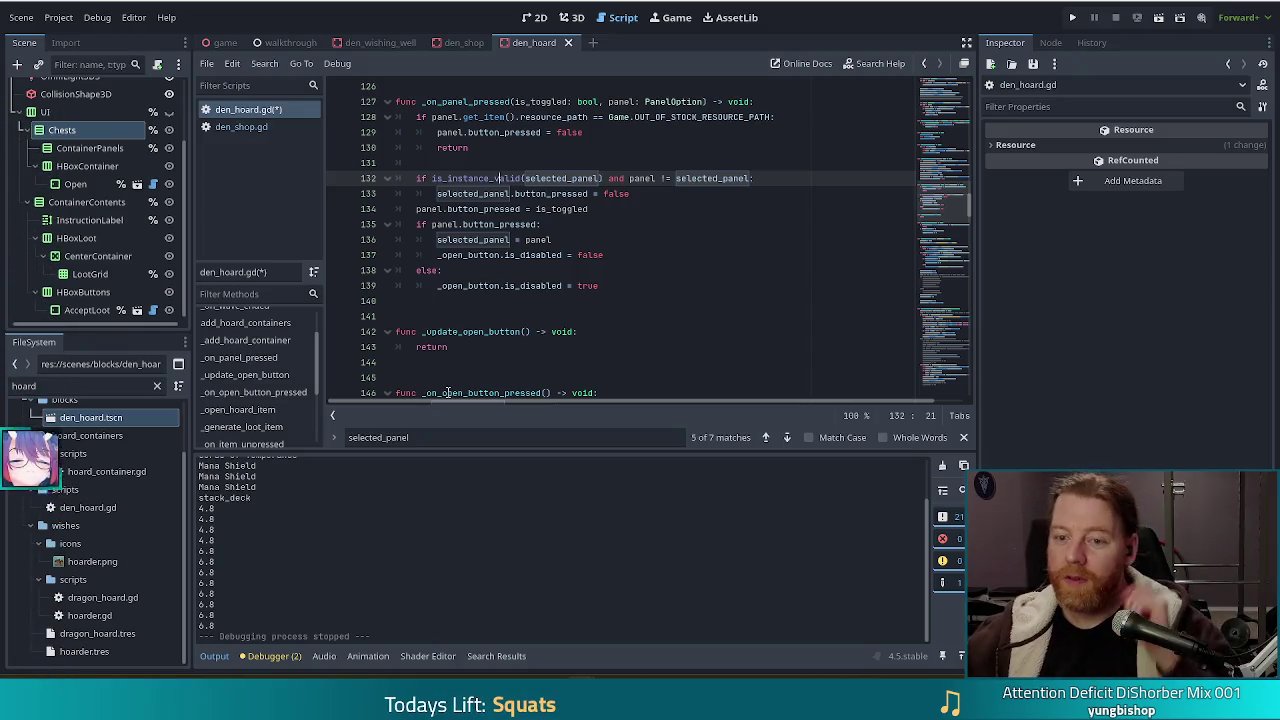
pyautogui.click(606, 199)
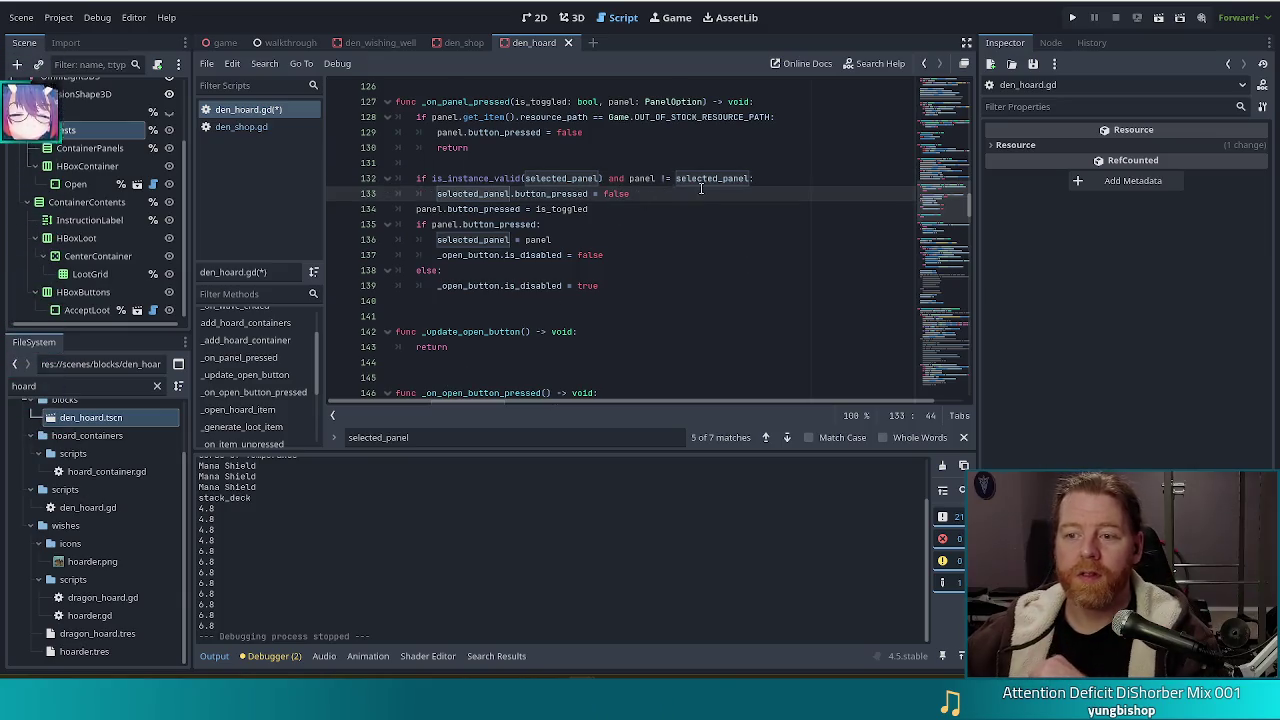
pyautogui.click(642, 204)
pyautogui.click(545, 224)
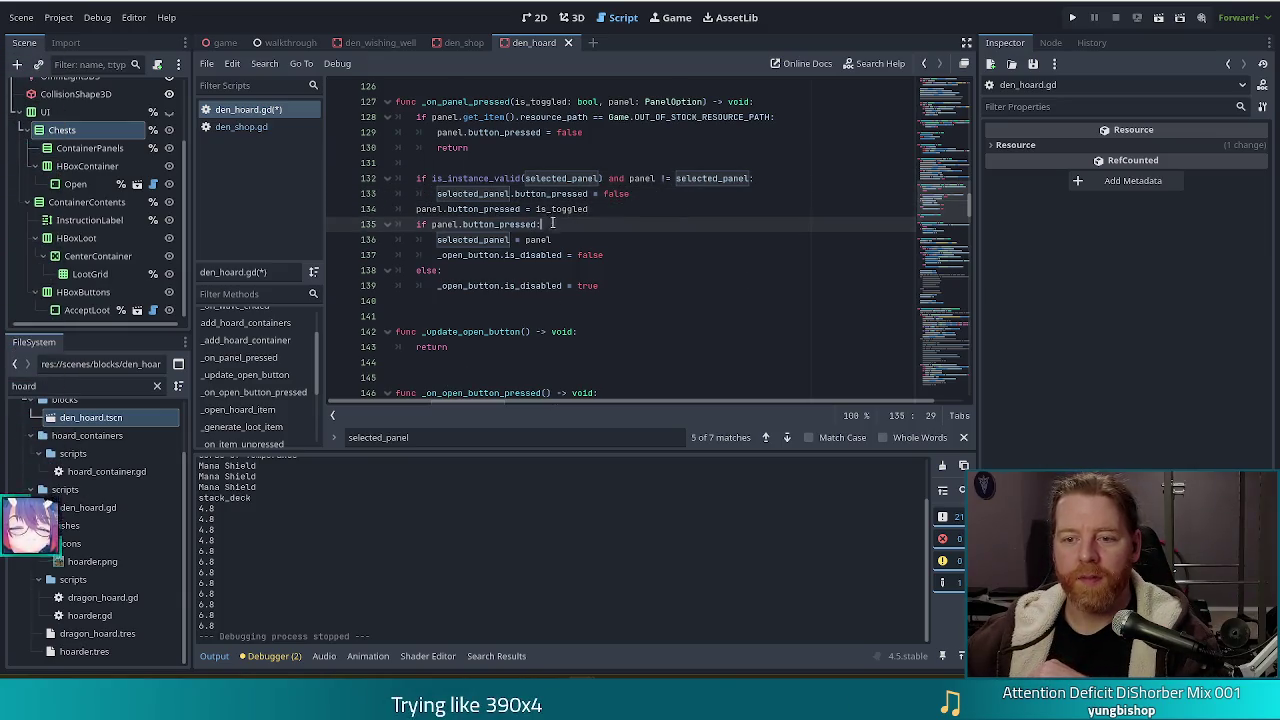
pyautogui.moveTo(615, 284); pyautogui.dragTo(620, 233)
pyautogui.hotkey('ctrl', 'c')
pyautogui.hotkey('shift', 'Up')
pyautogui.hotkey('alt', 'Down')
pyautogui.hotkey('alt', 'Down')
pyautogui.hotkey('alt', 'Down')
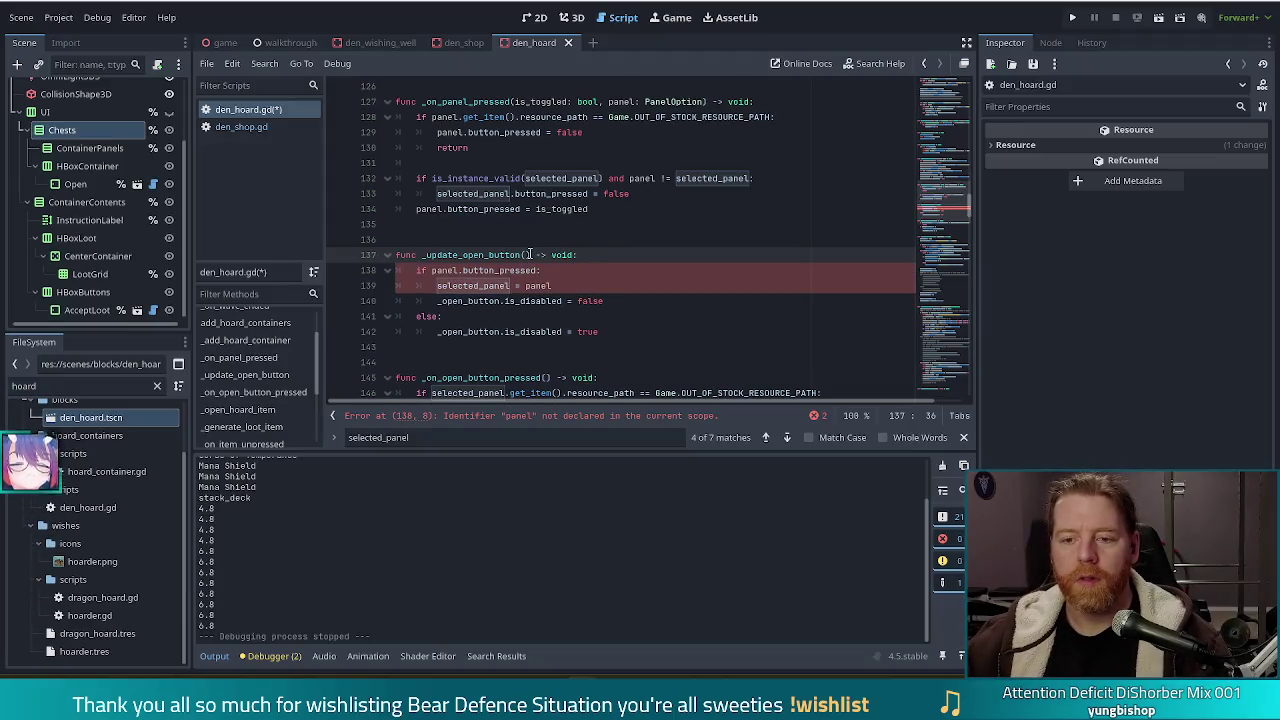
pyautogui.click(432, 270)
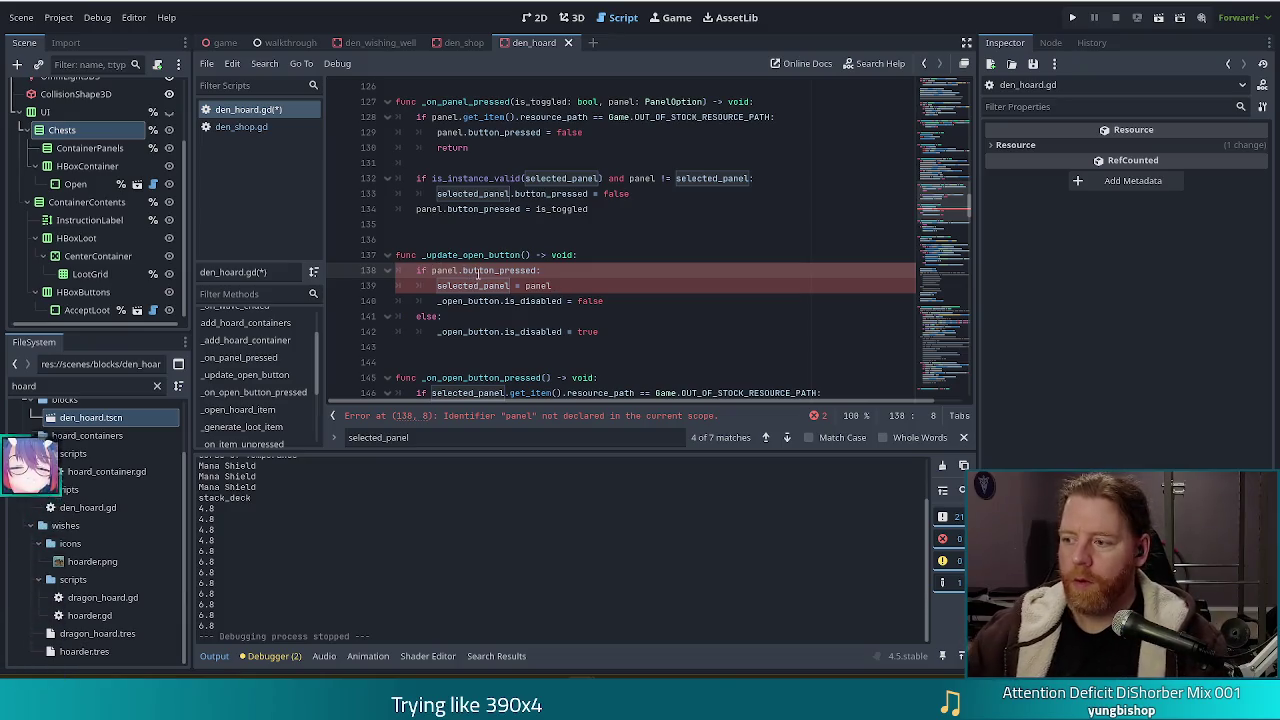
pyautogui.write('selecte')
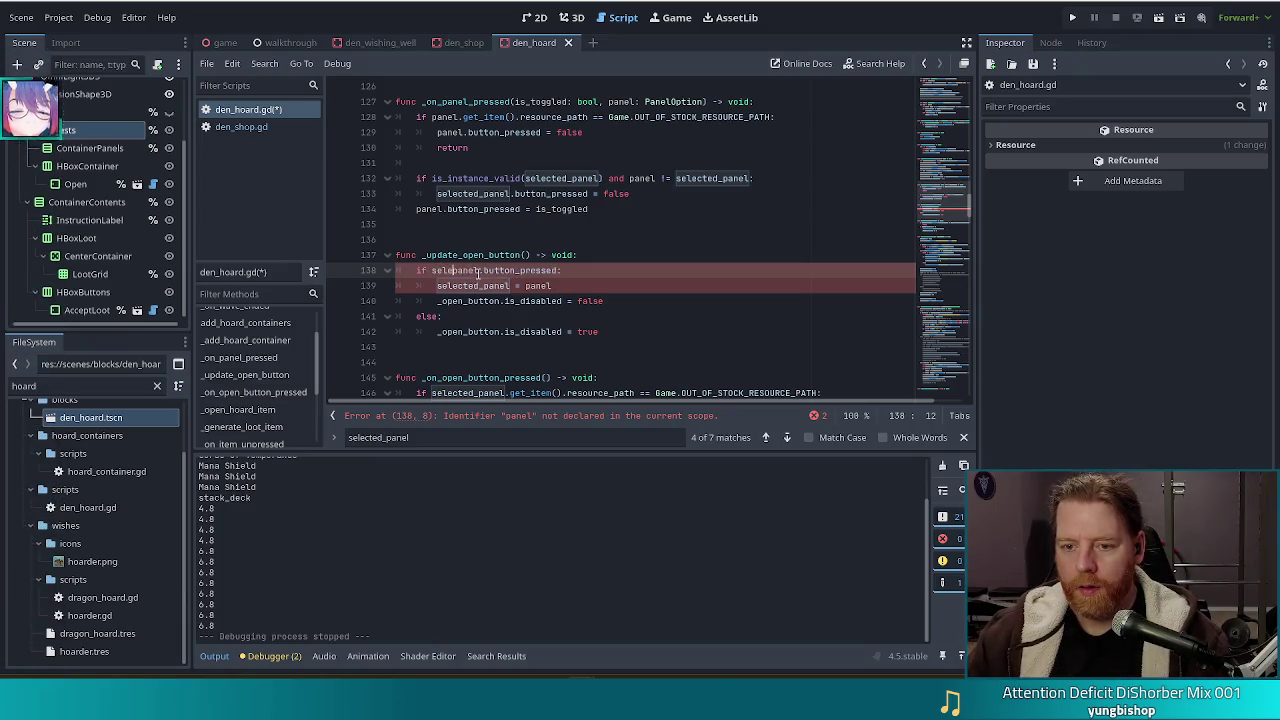
pyautogui.press('Tab')
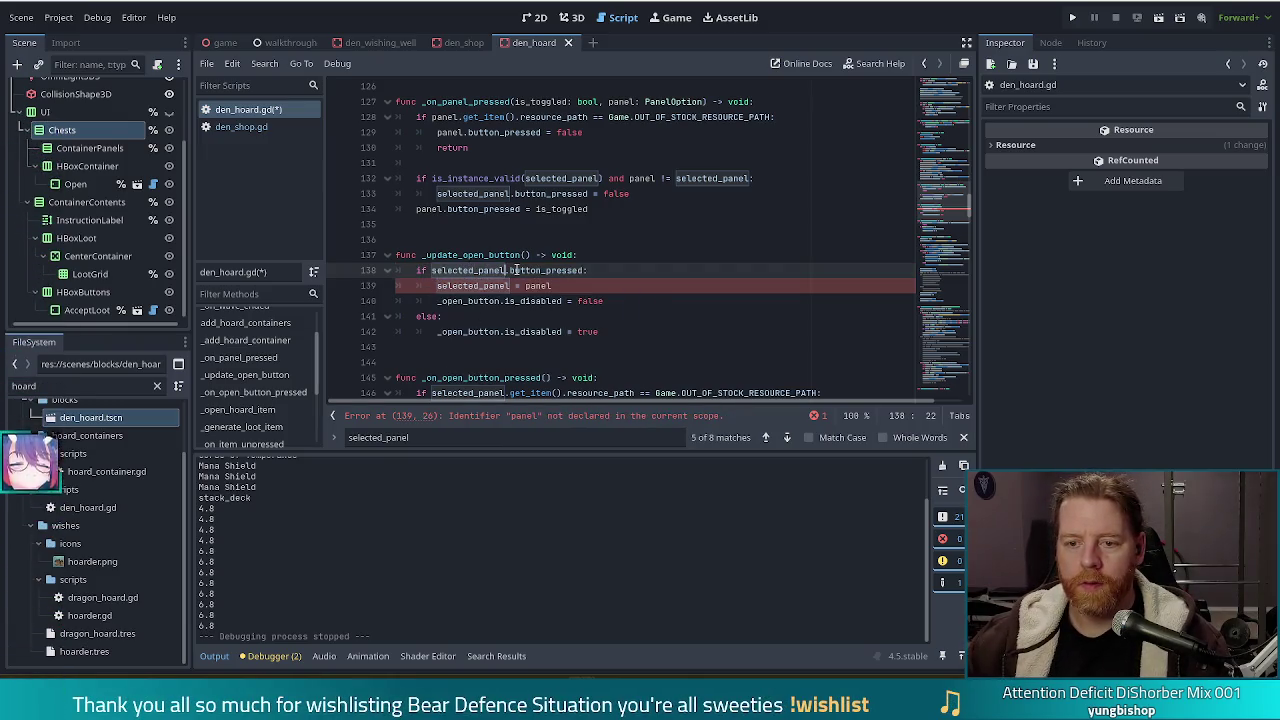
pyautogui.click(559, 285)
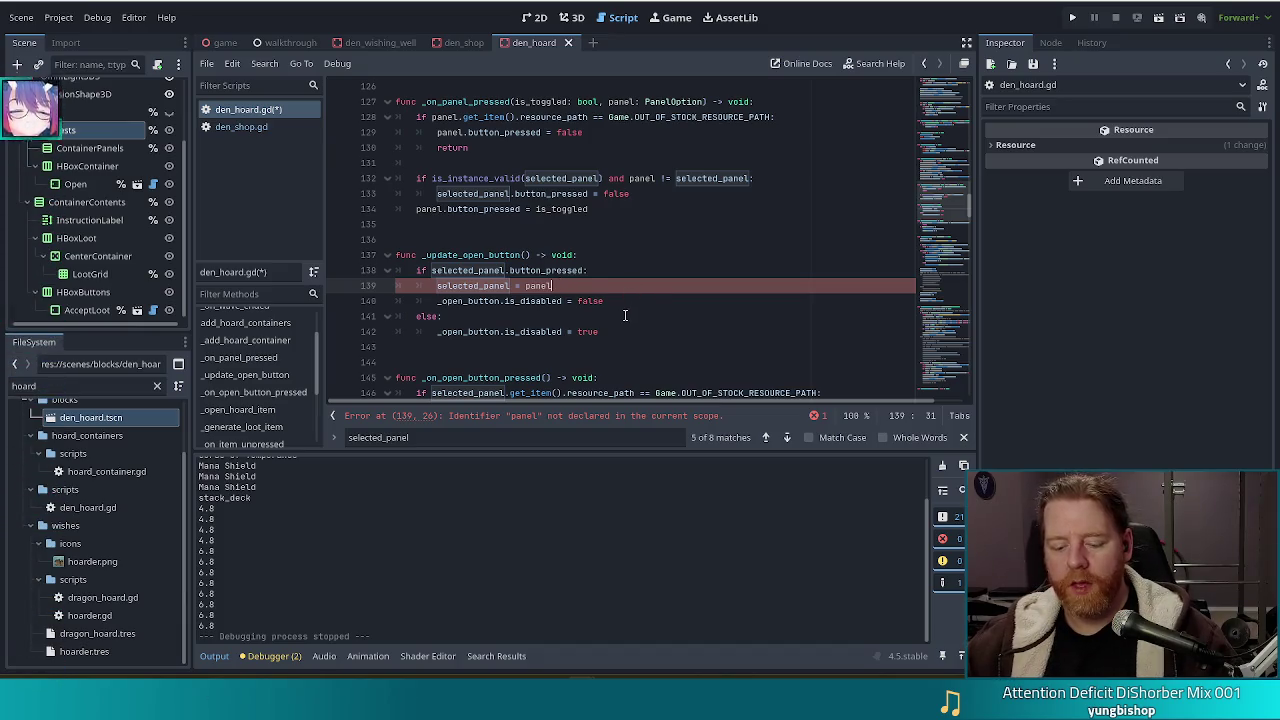
pyautogui.press('BackSpace')
pyautogui.press('BackSpace')
pyautogui.press('BackSpace')
pyautogui.hotkey('ctrl', 'z')
pyautogui.hotkey('ctrl', 'z')
pyautogui.hotkey('ctrl', 'z')
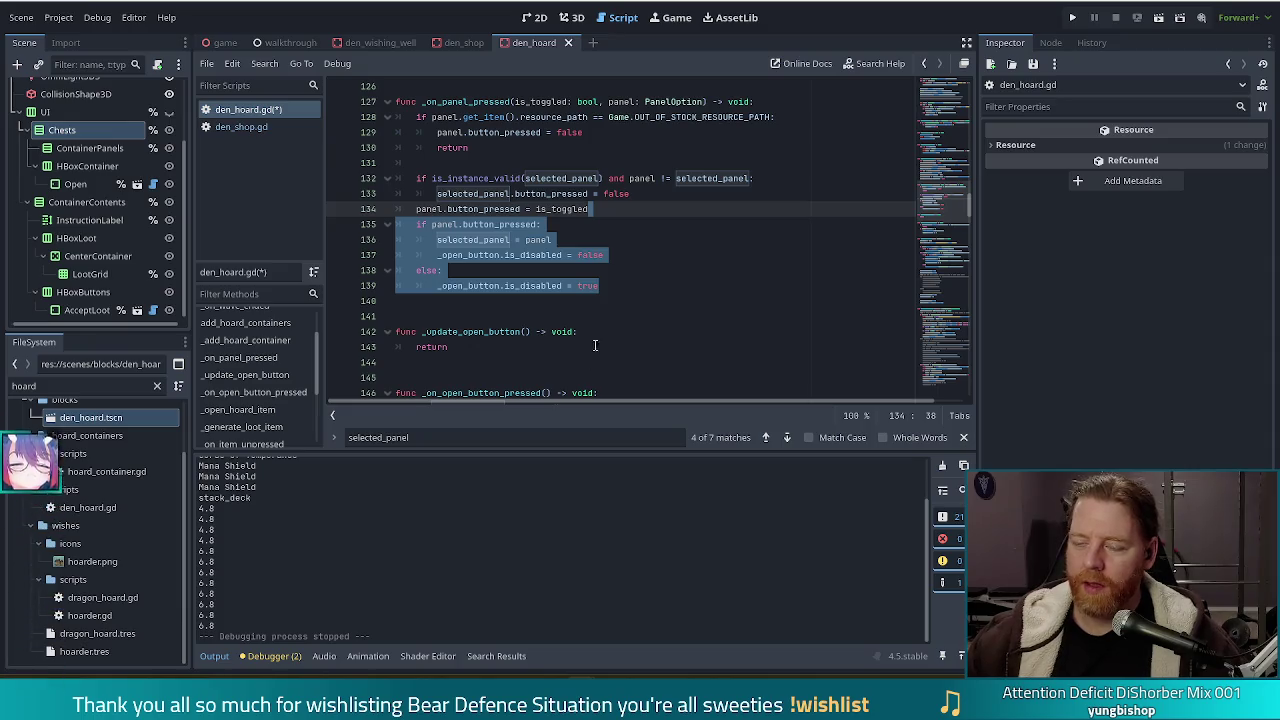
# Move the open-button enable/disable lines from _on_panel_pressed into _update_open_button, replacing 'return'
pyautogui.click(549, 240)
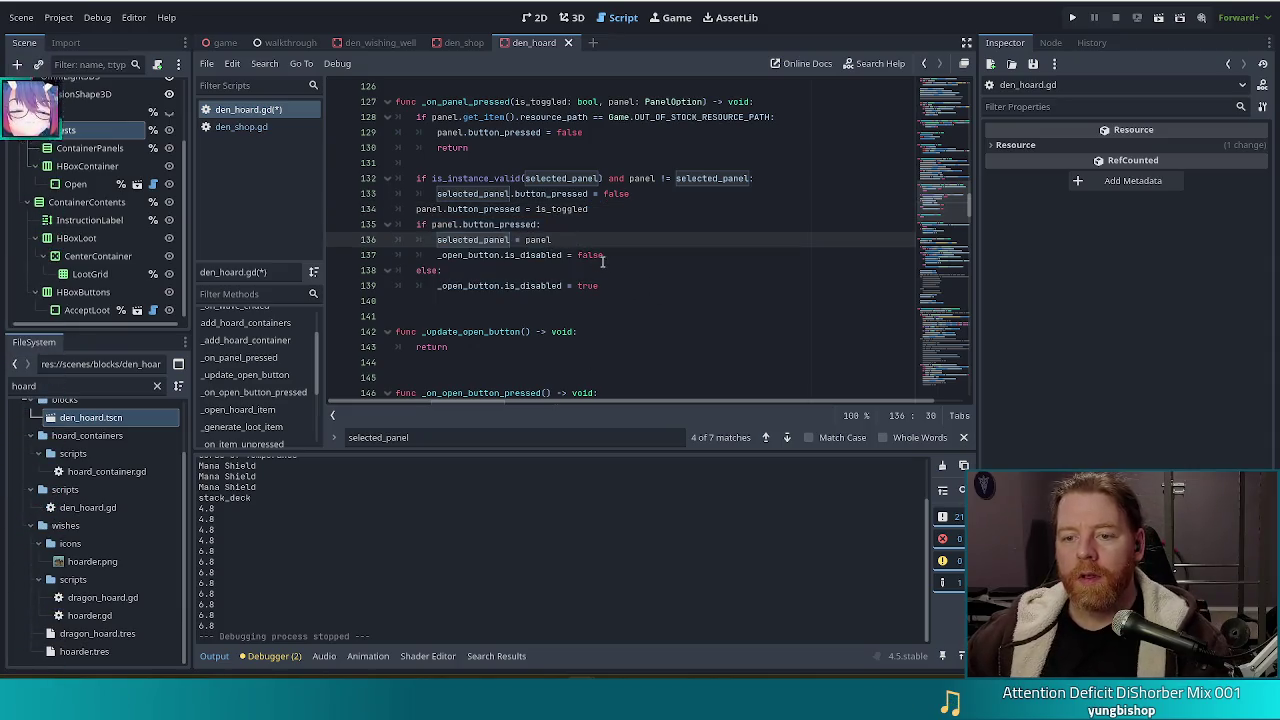
pyautogui.click(612, 240)
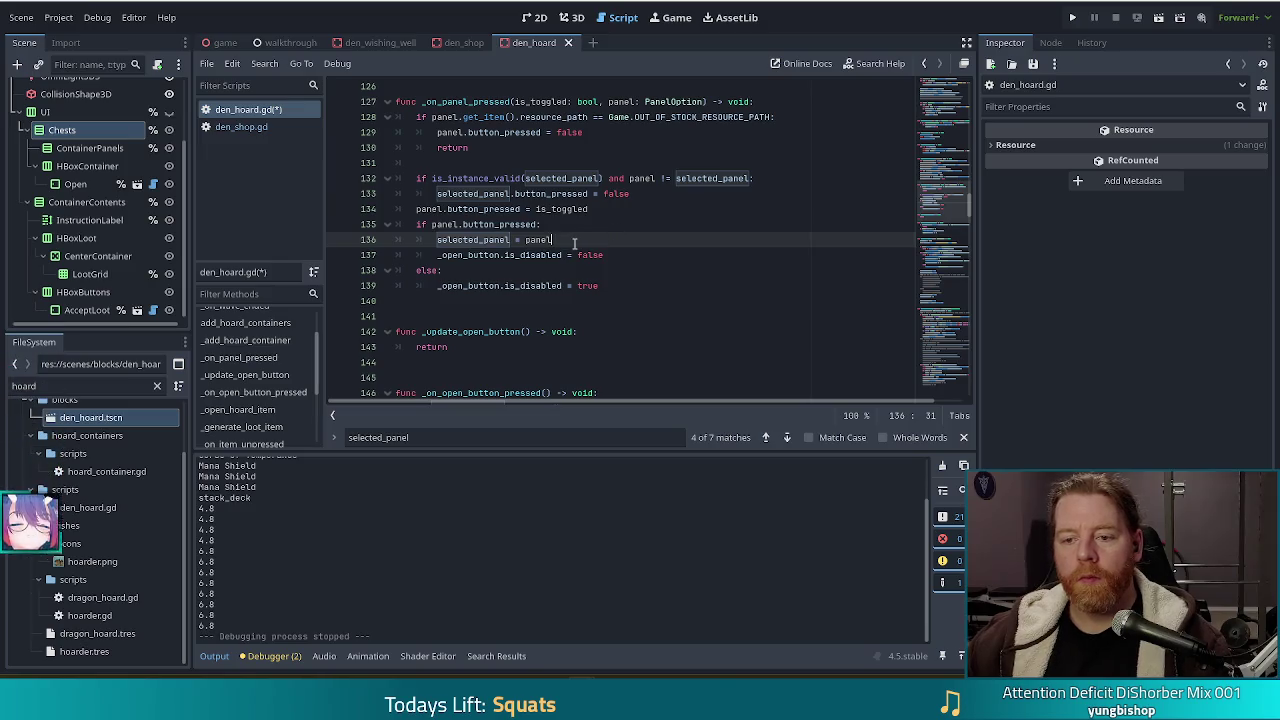
pyautogui.moveTo(587, 242); pyautogui.dragTo(600, 286)
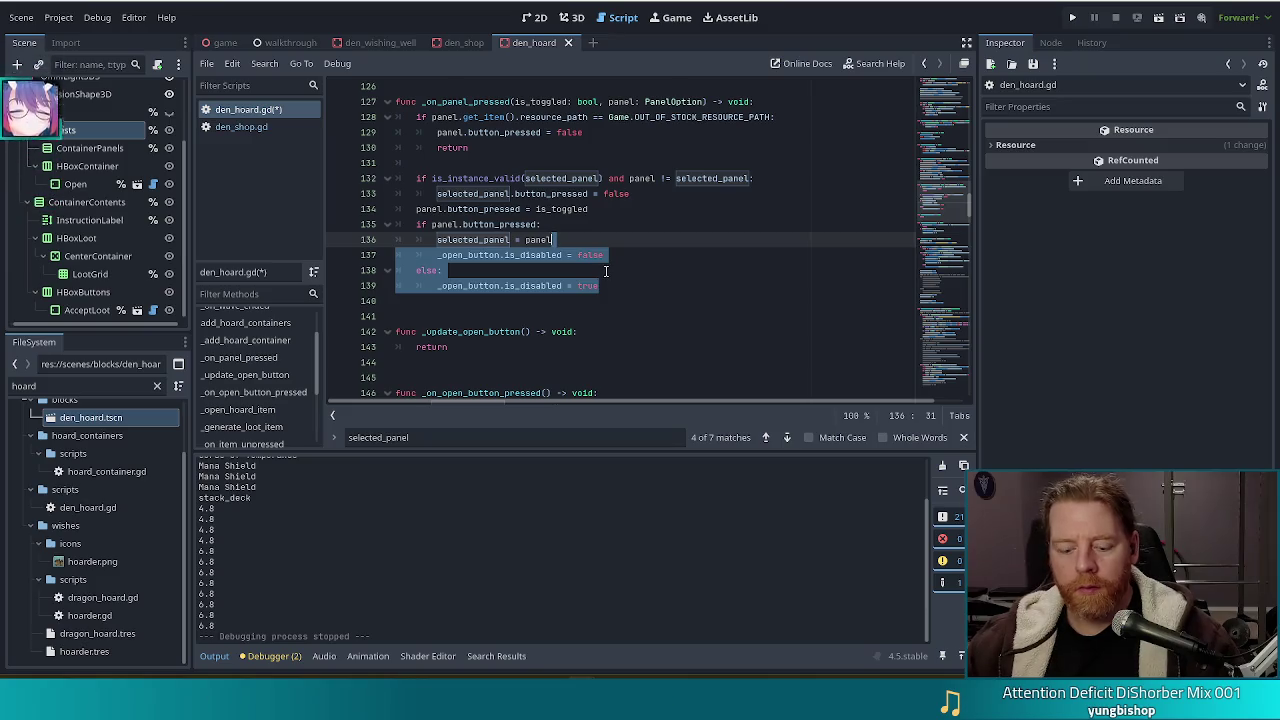
pyautogui.press('BackSpace')
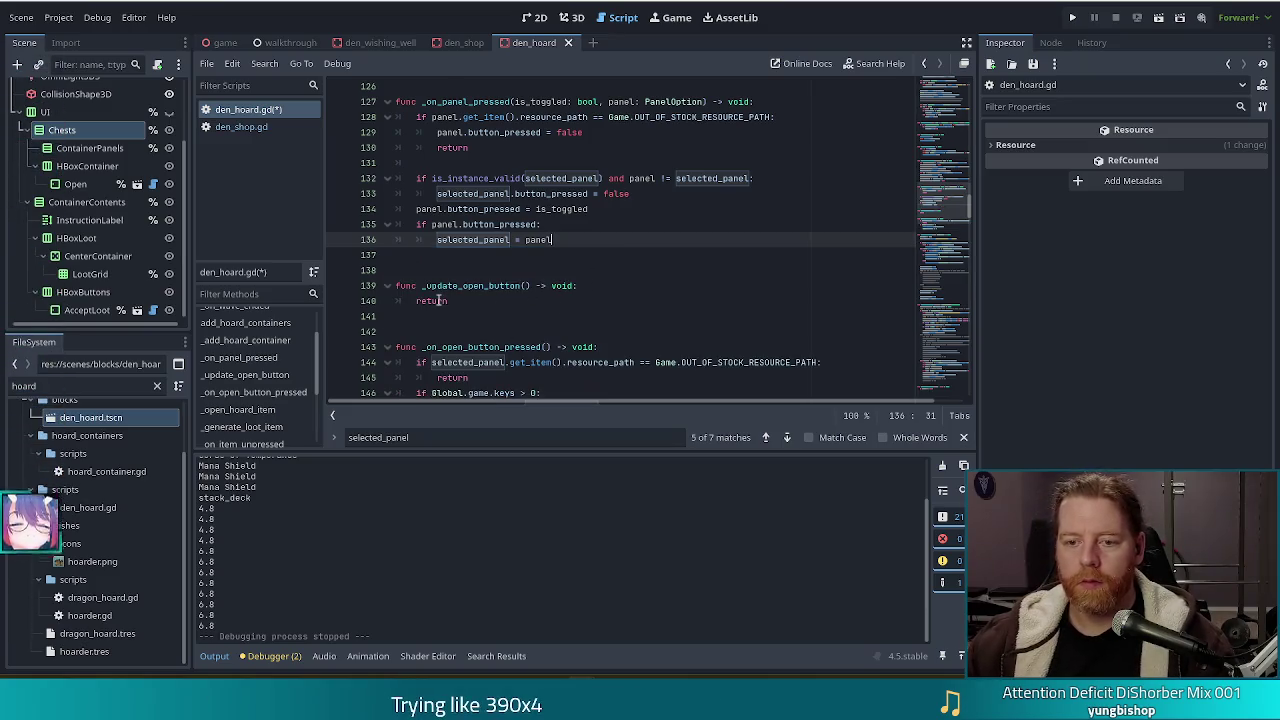
pyautogui.doubleClick(432, 300)
pyautogui.hotkey('ctrl', 'v')
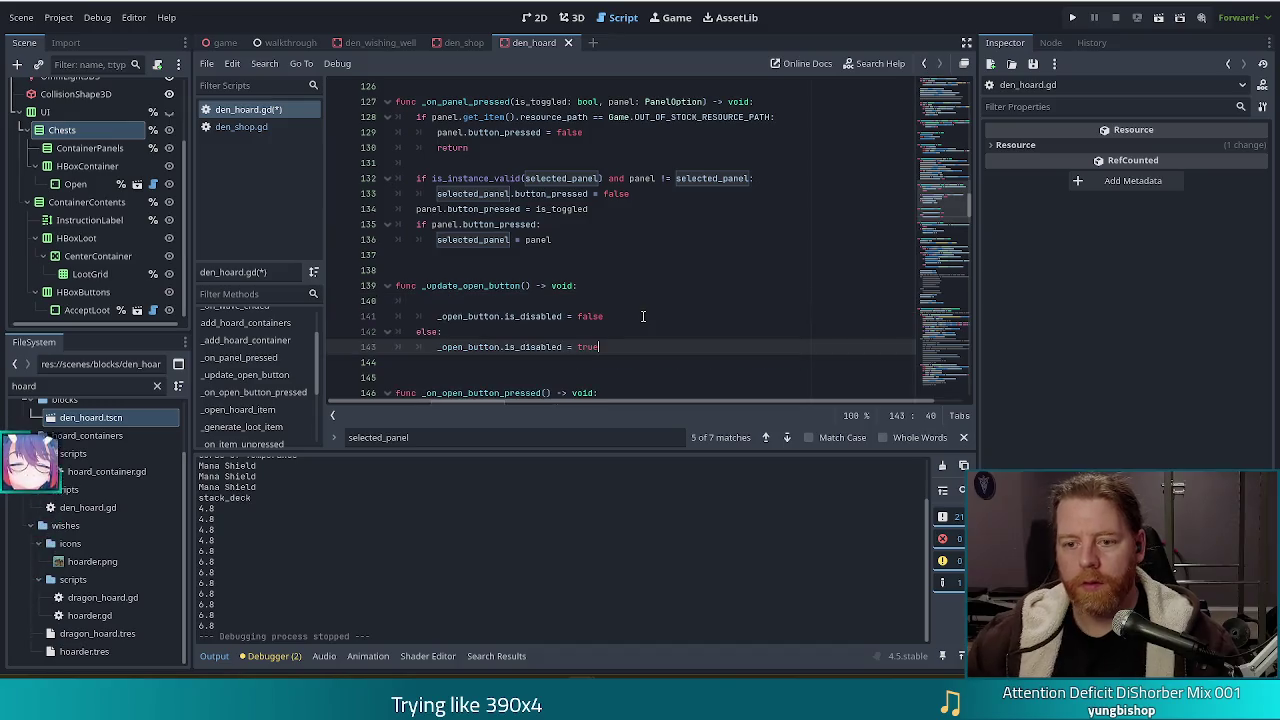
# Change the if condition on line 140 to is_instance_valid(selected_panel)
pyautogui.click(632, 302)
pyautogui.write('if')
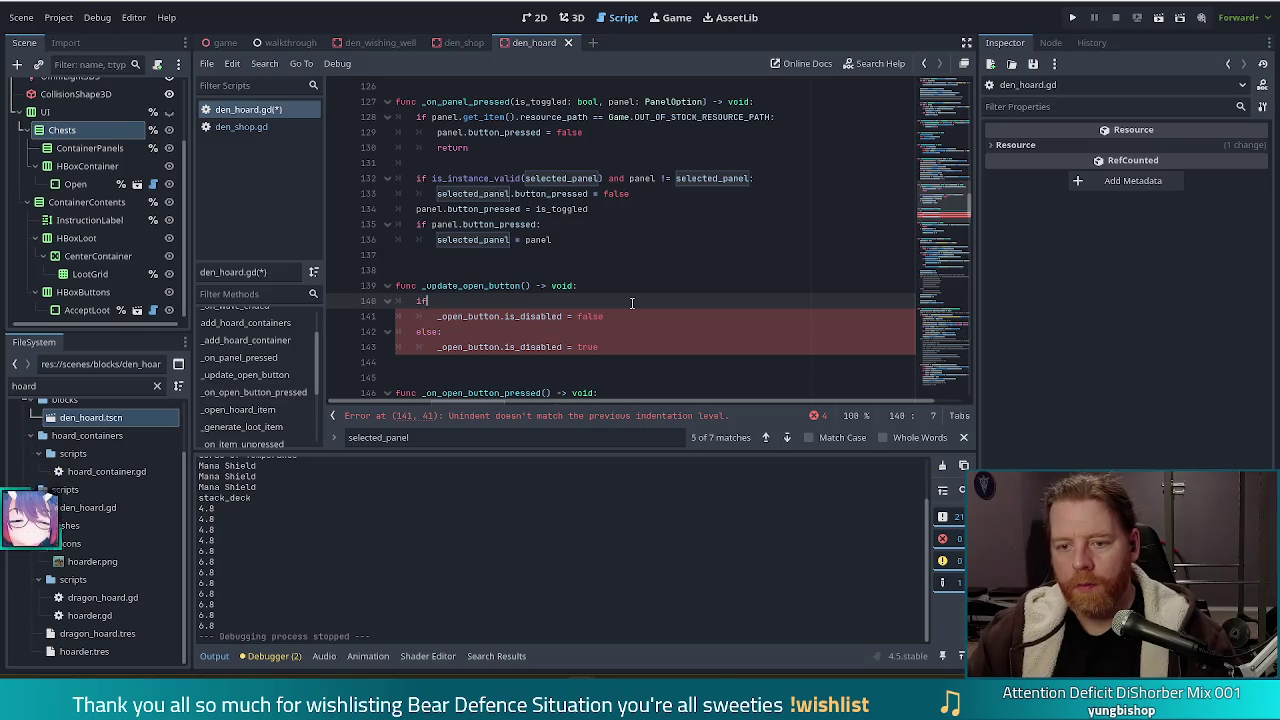
pyautogui.write(' select')
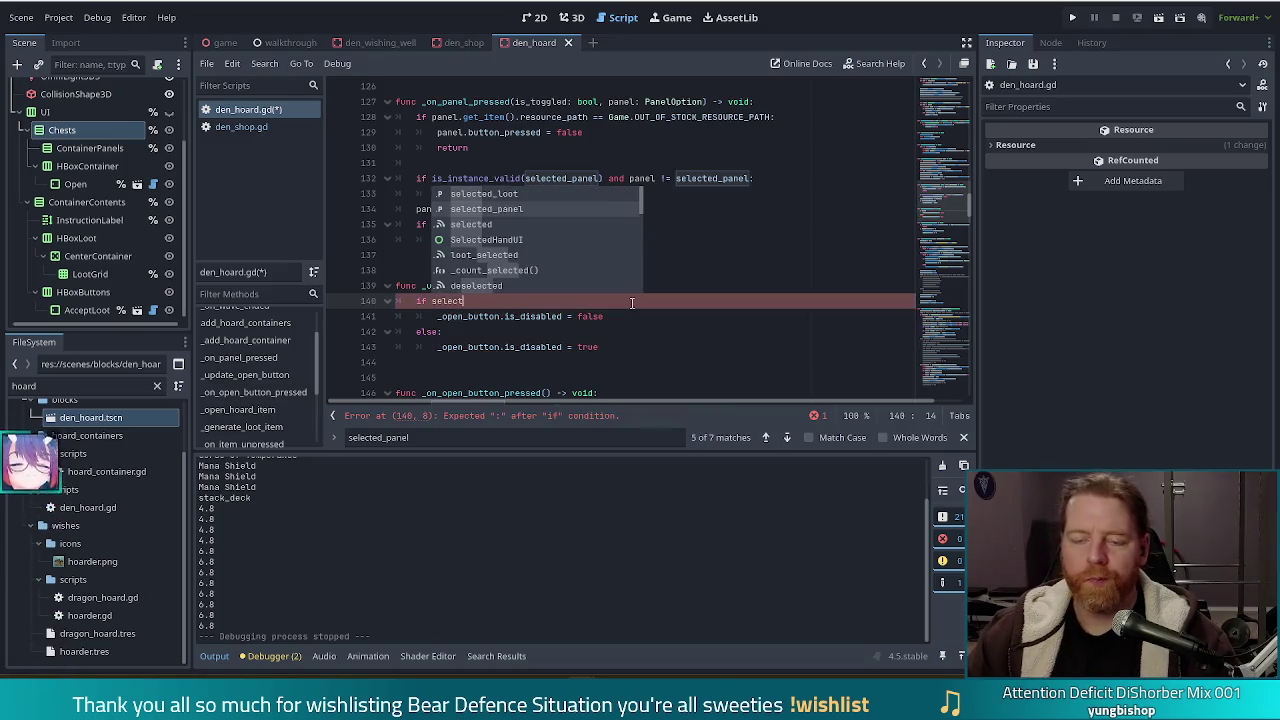
pyautogui.press('Escape')
pyautogui.press('Escape')
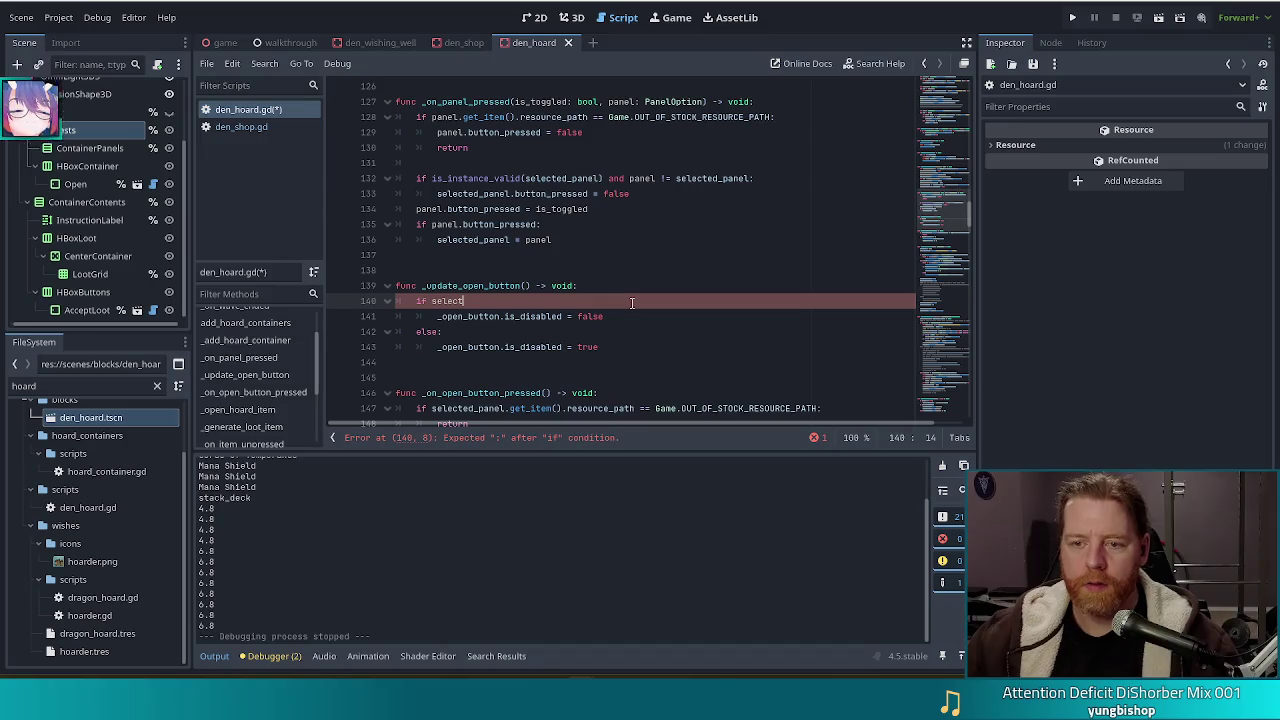
pyautogui.hotkey('ctrl', 'shift', 'Left')
pyautogui.write('is_')
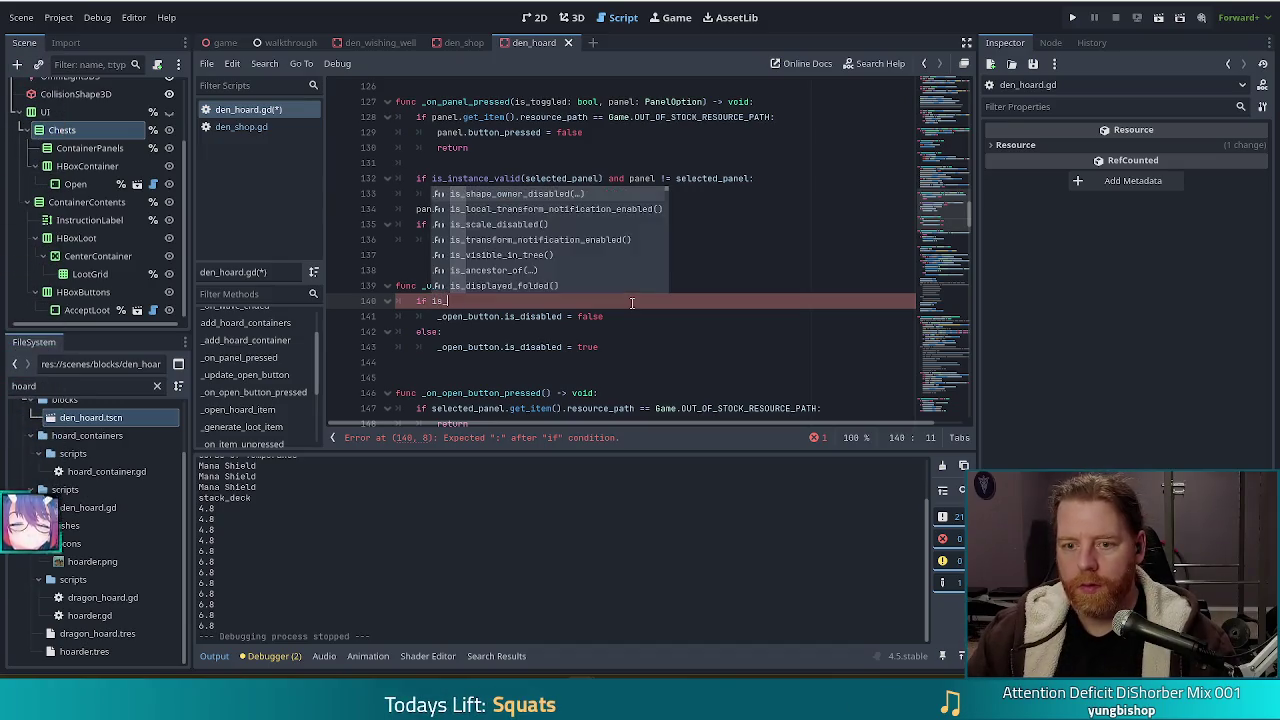
pyautogui.write('insta')
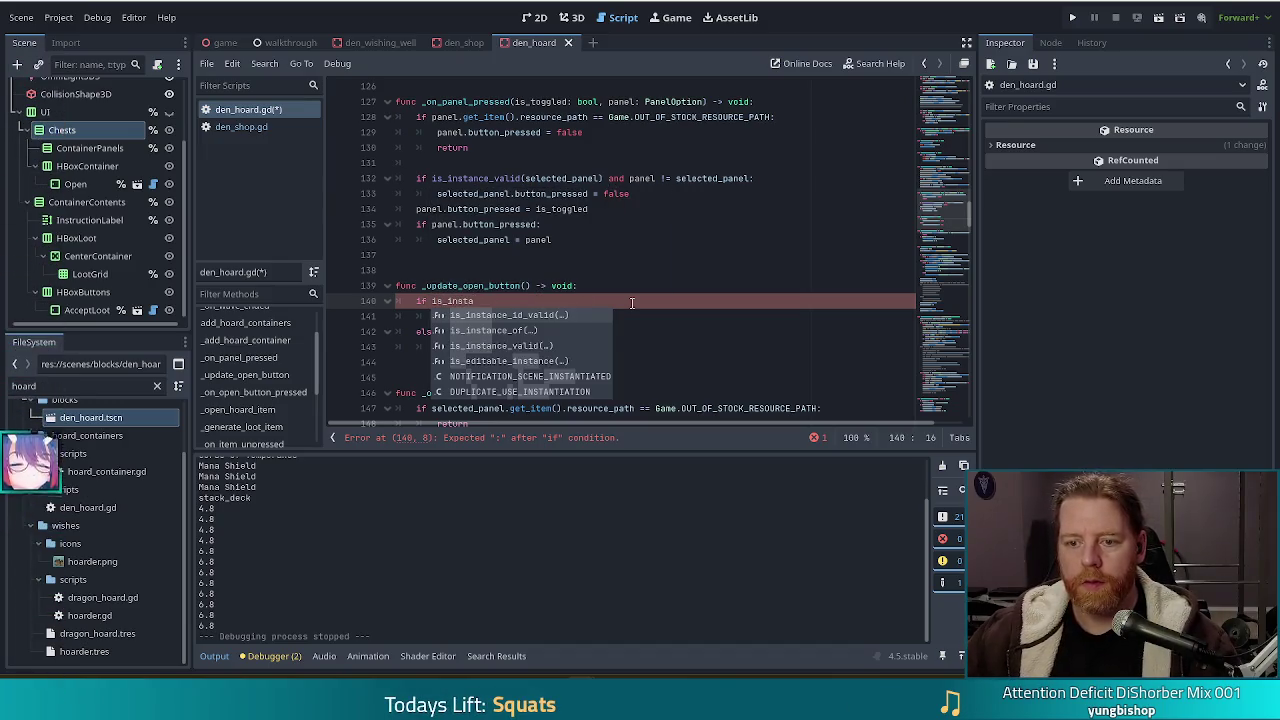
pyautogui.press('Down')
pyautogui.press('Down')
pyautogui.press('Return')
pyautogui.write('se')
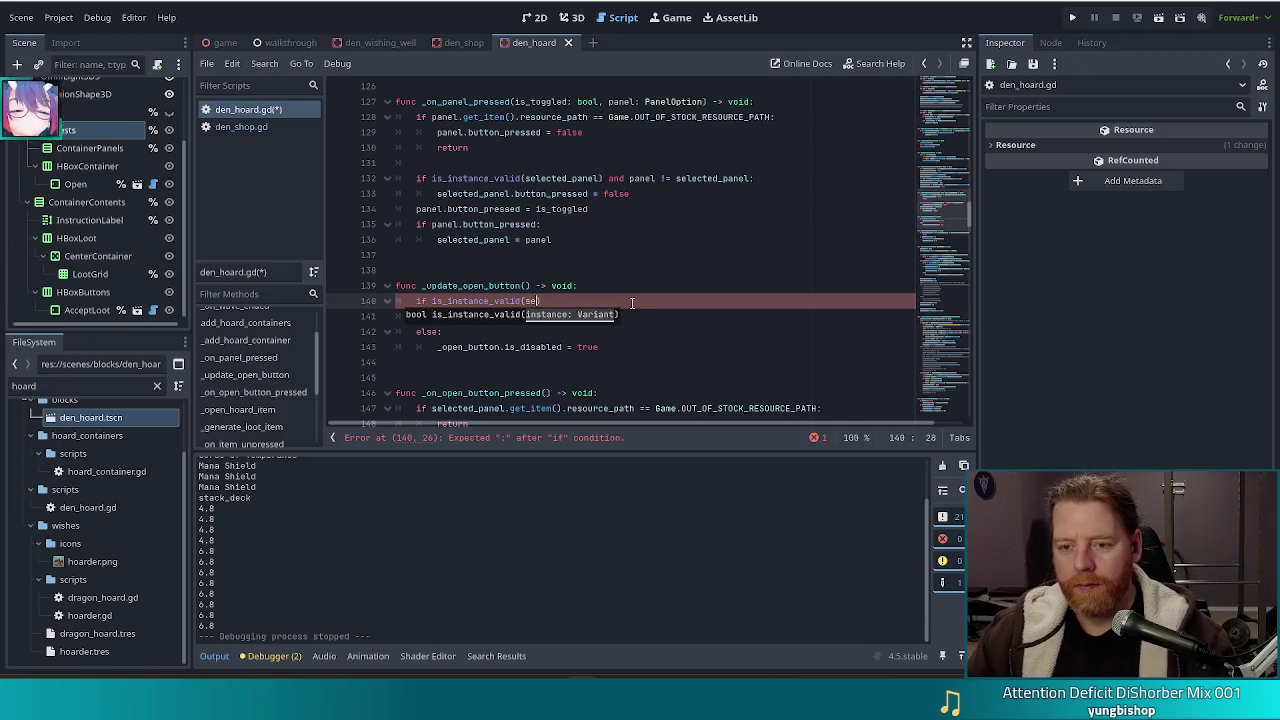
pyautogui.write('lected')
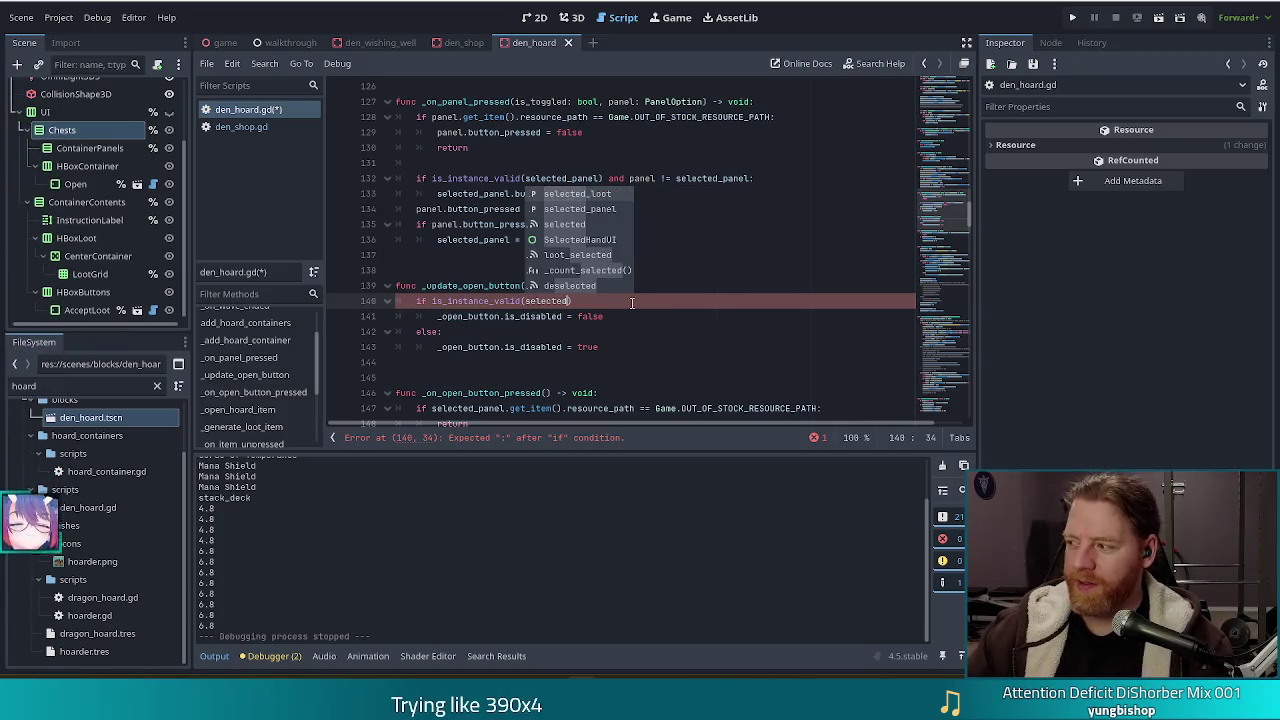
pyautogui.write('_panel')
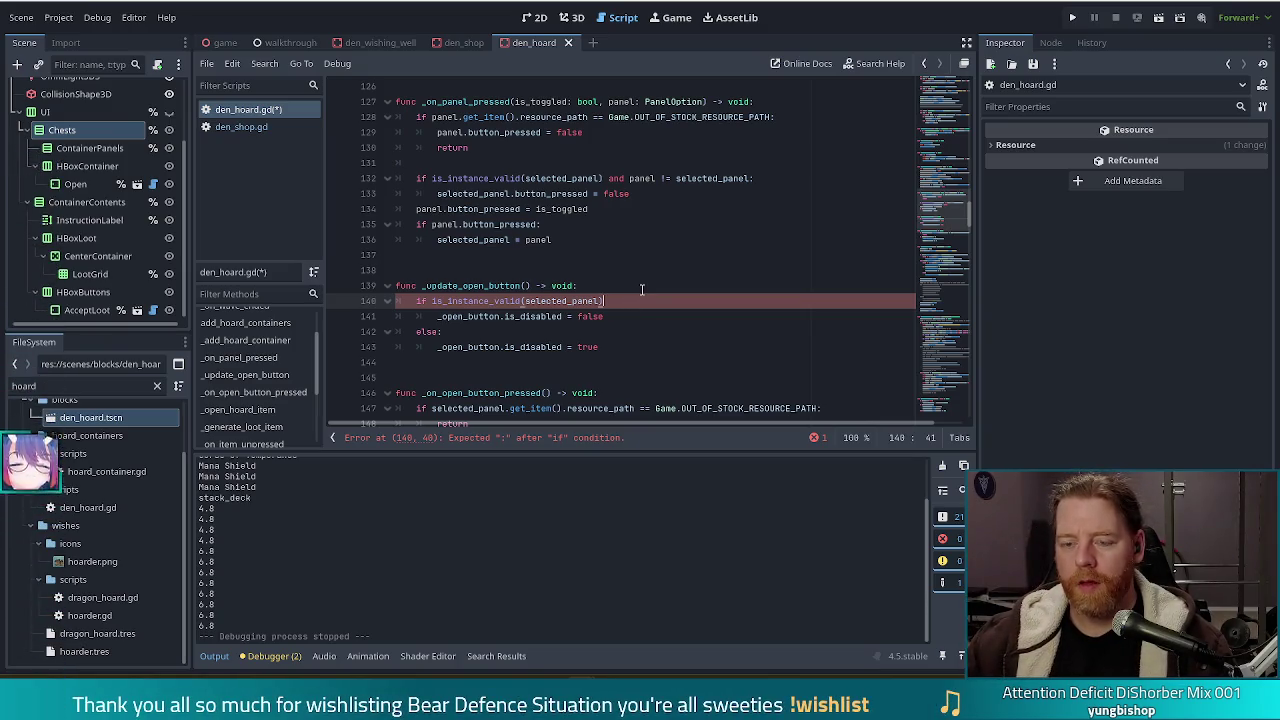
# Append 'and Global.game.keys > 0:' to the is_instance_valid condition and save den_hoard.gd
pyautogui.click(643, 299)
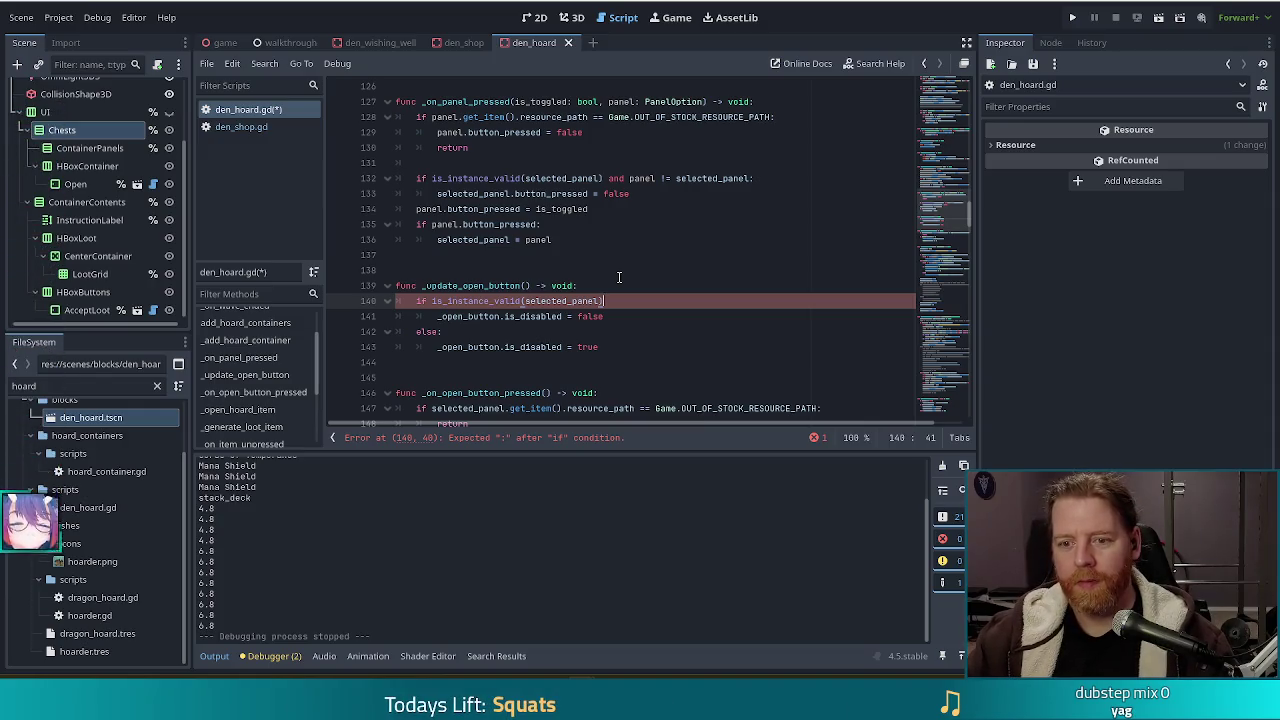
pyautogui.write(' and ')
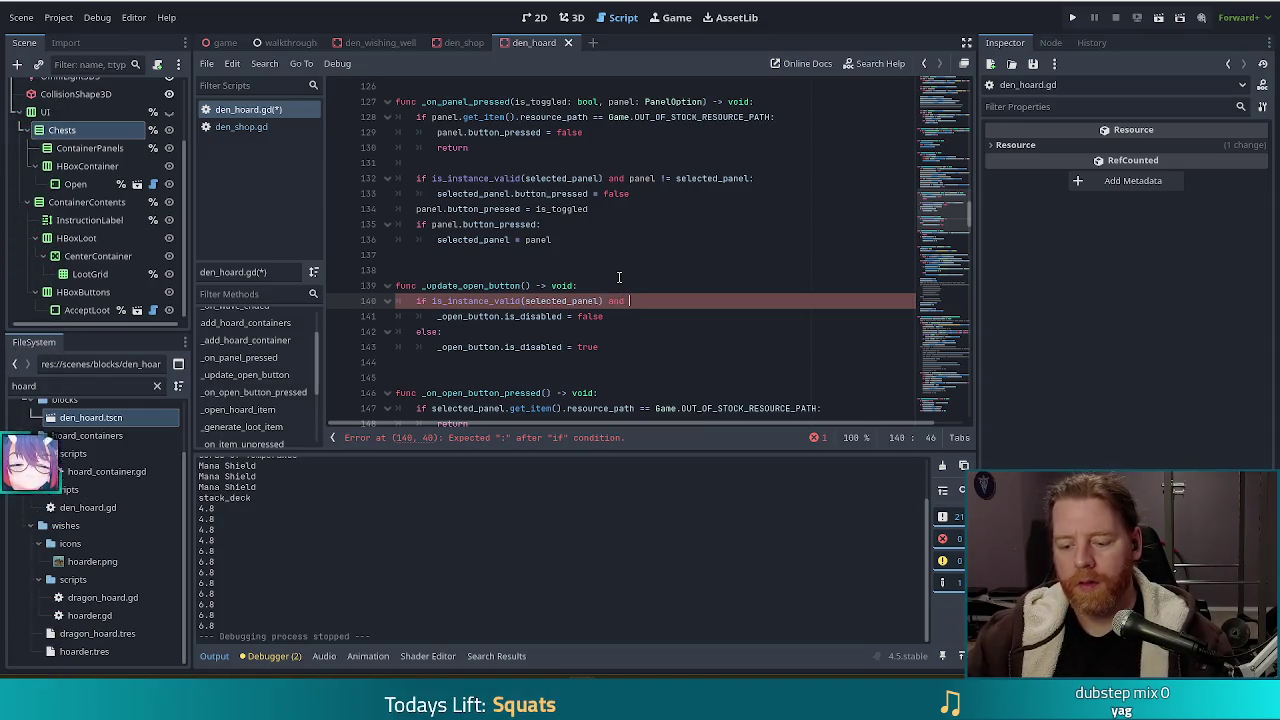
pyautogui.write('keys > 0')
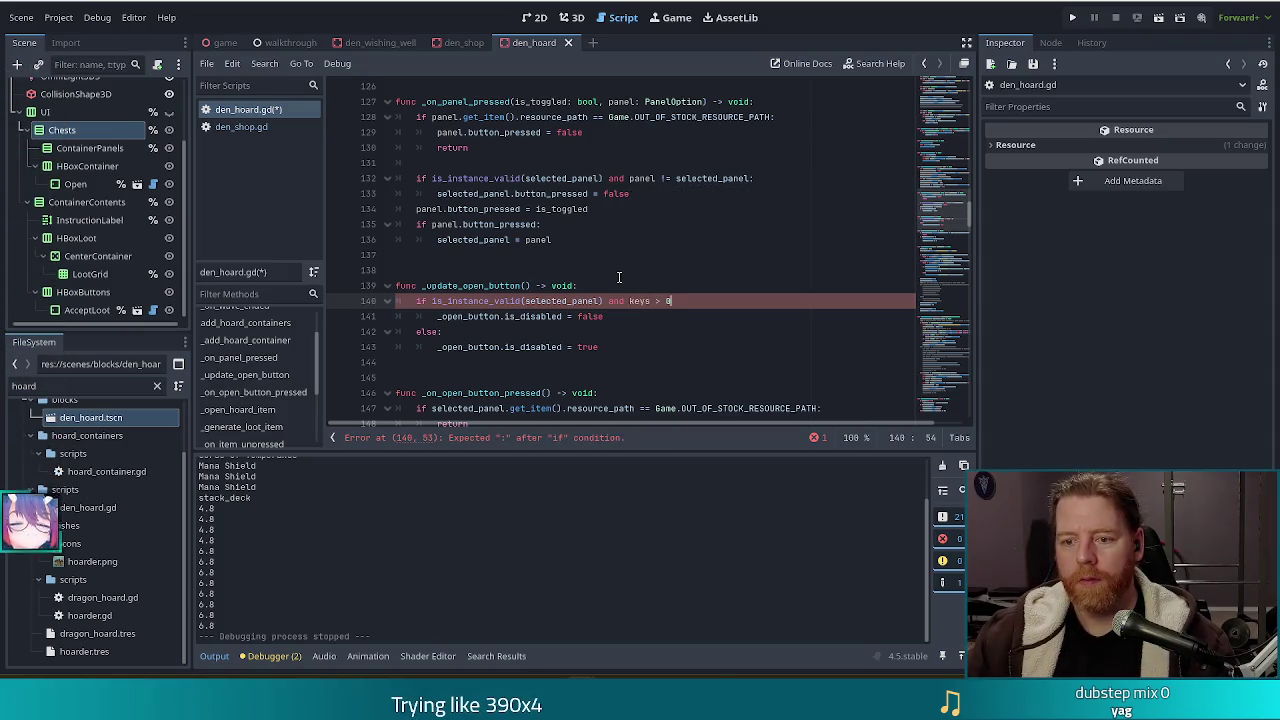
pyautogui.write(':')
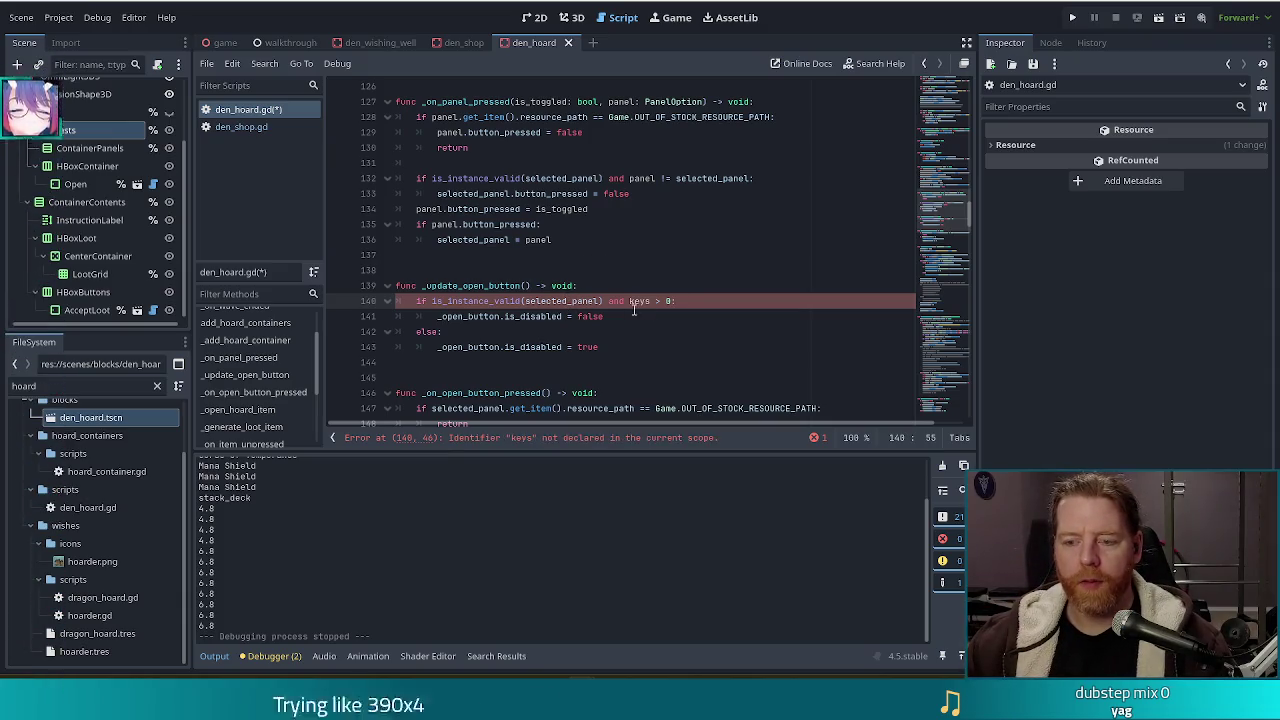
pyautogui.click(628, 300)
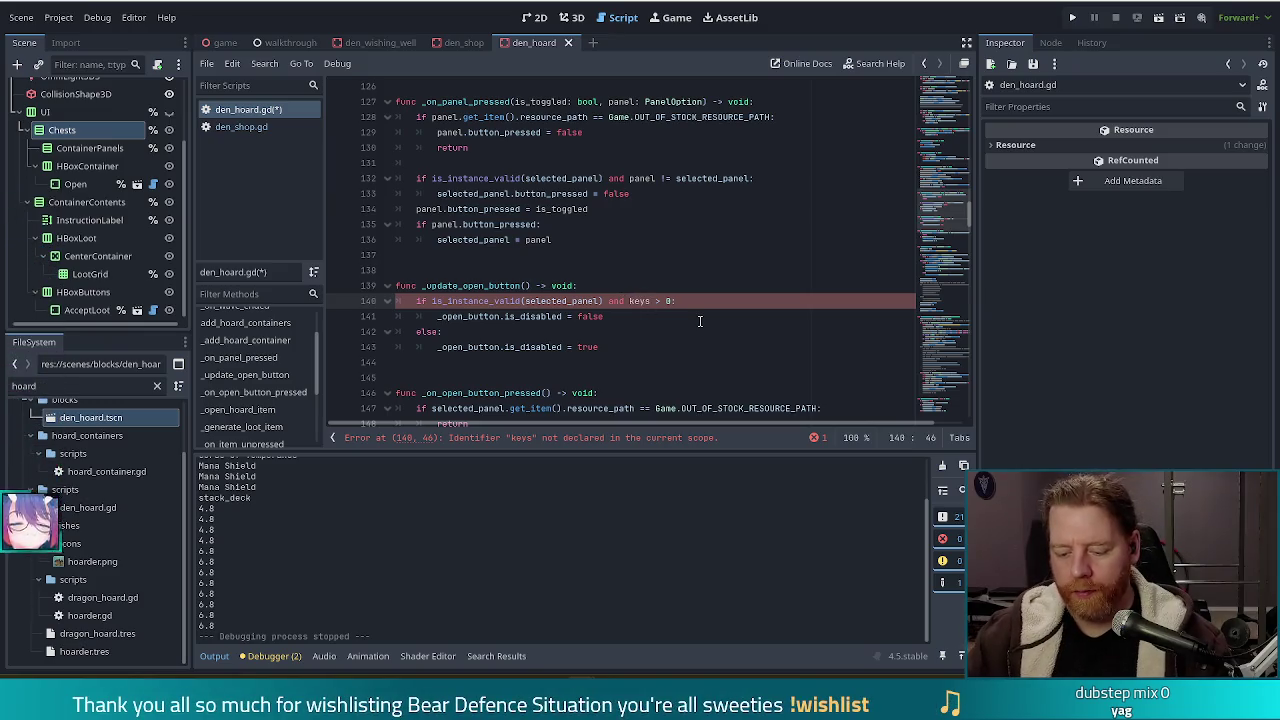
pyautogui.write('Global.')
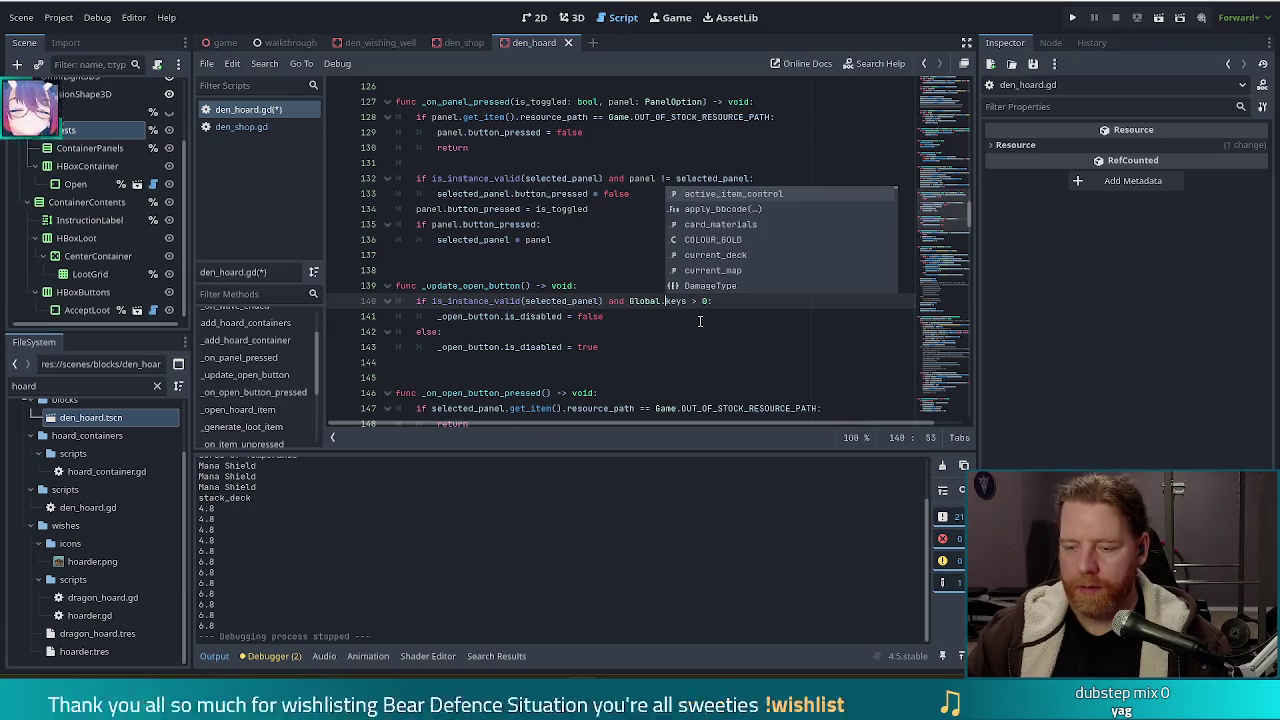
pyautogui.write('game.')
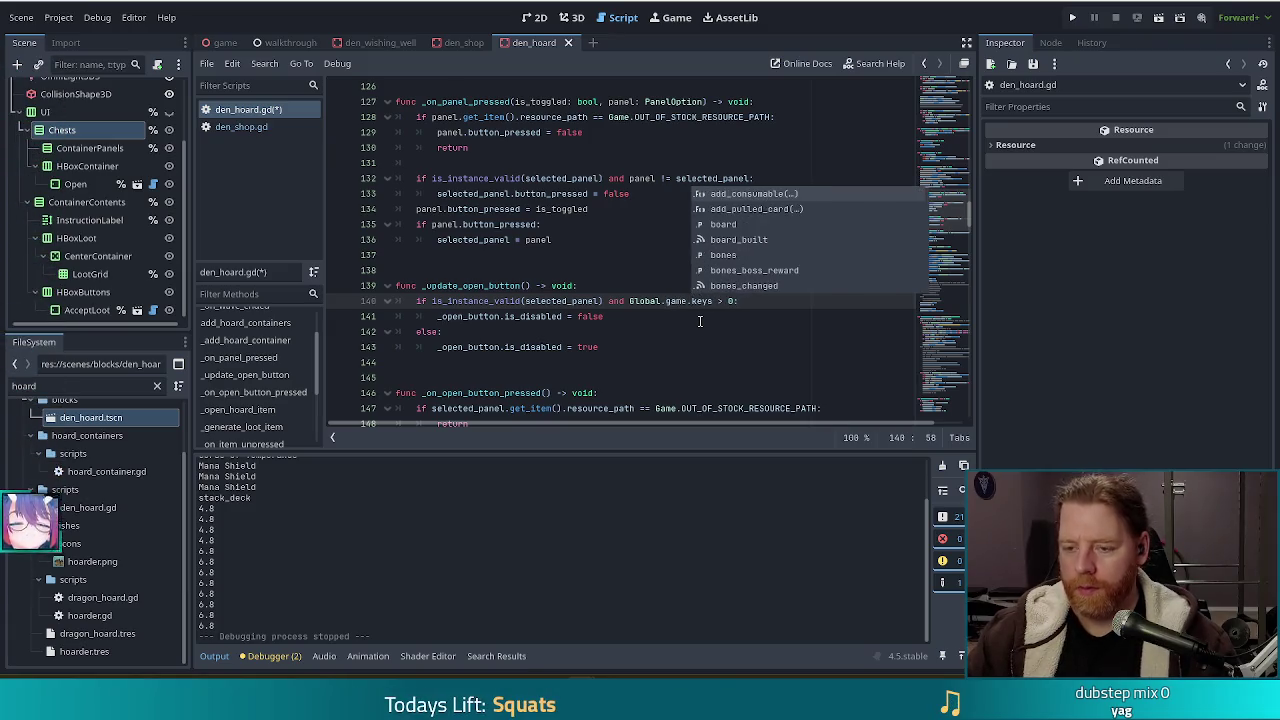
pyautogui.hotkey('ctrl', 's')
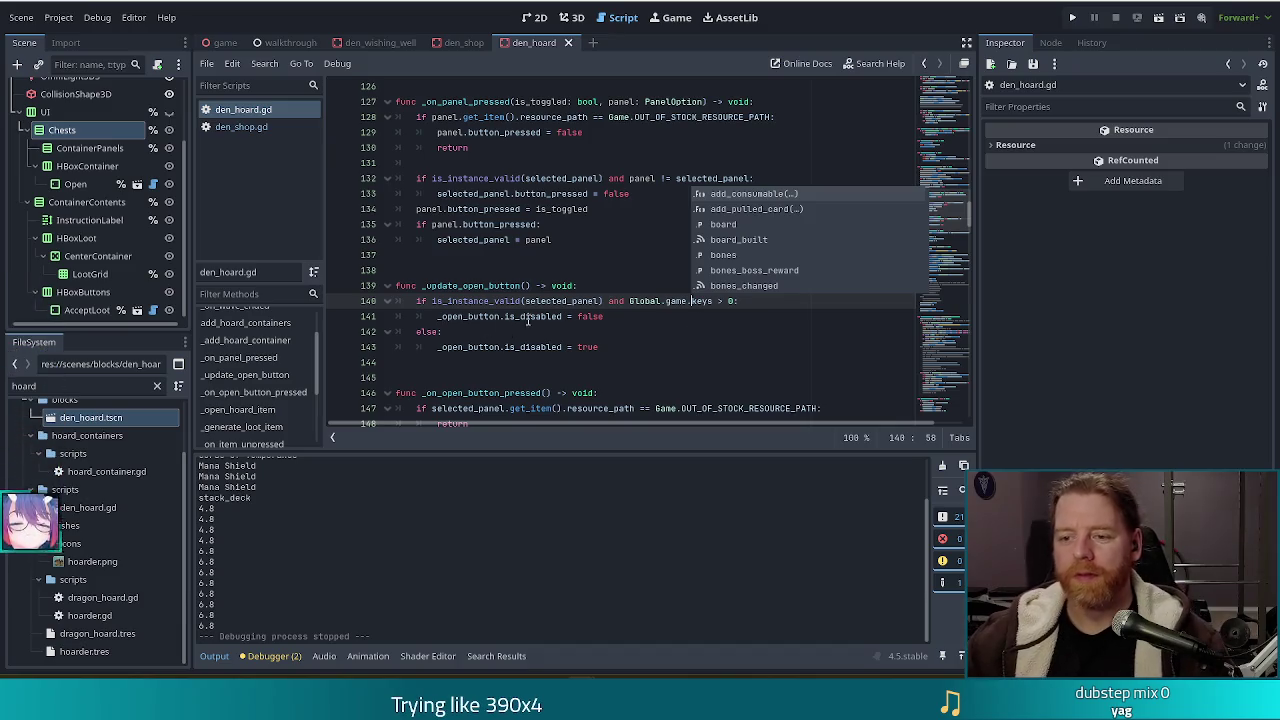
pyautogui.click(577, 316)
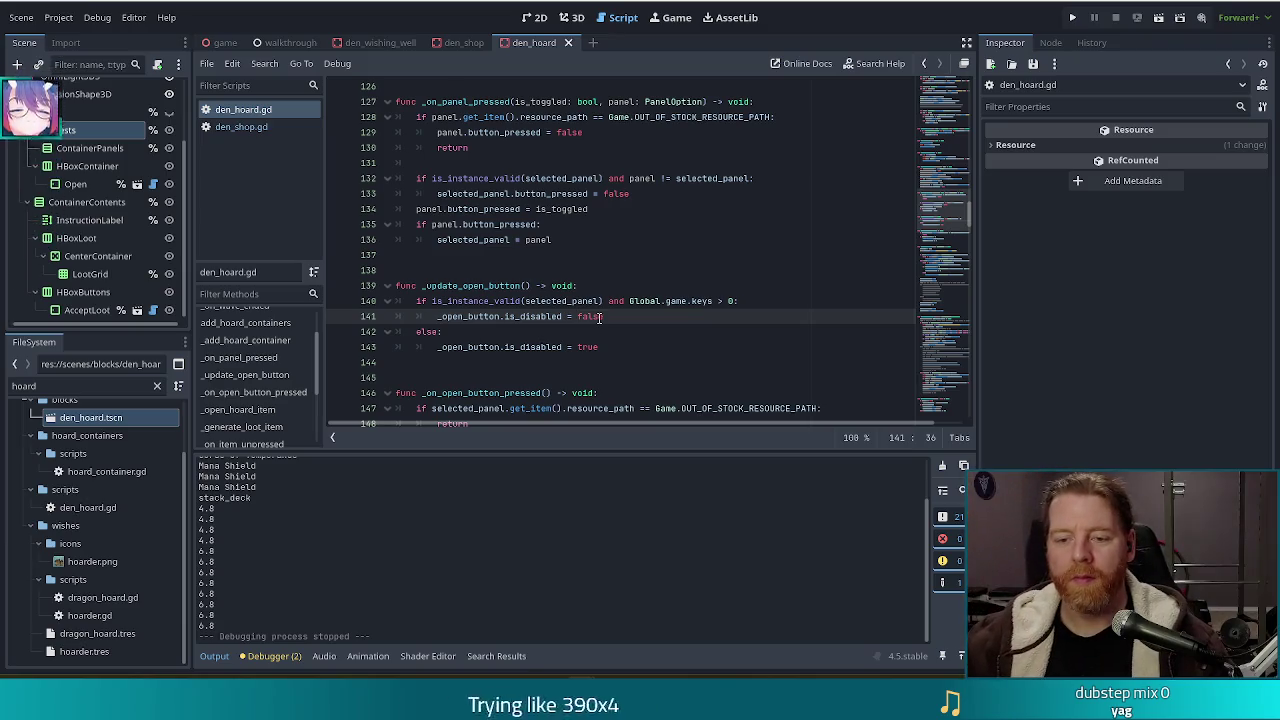
pyautogui.click(610, 237)
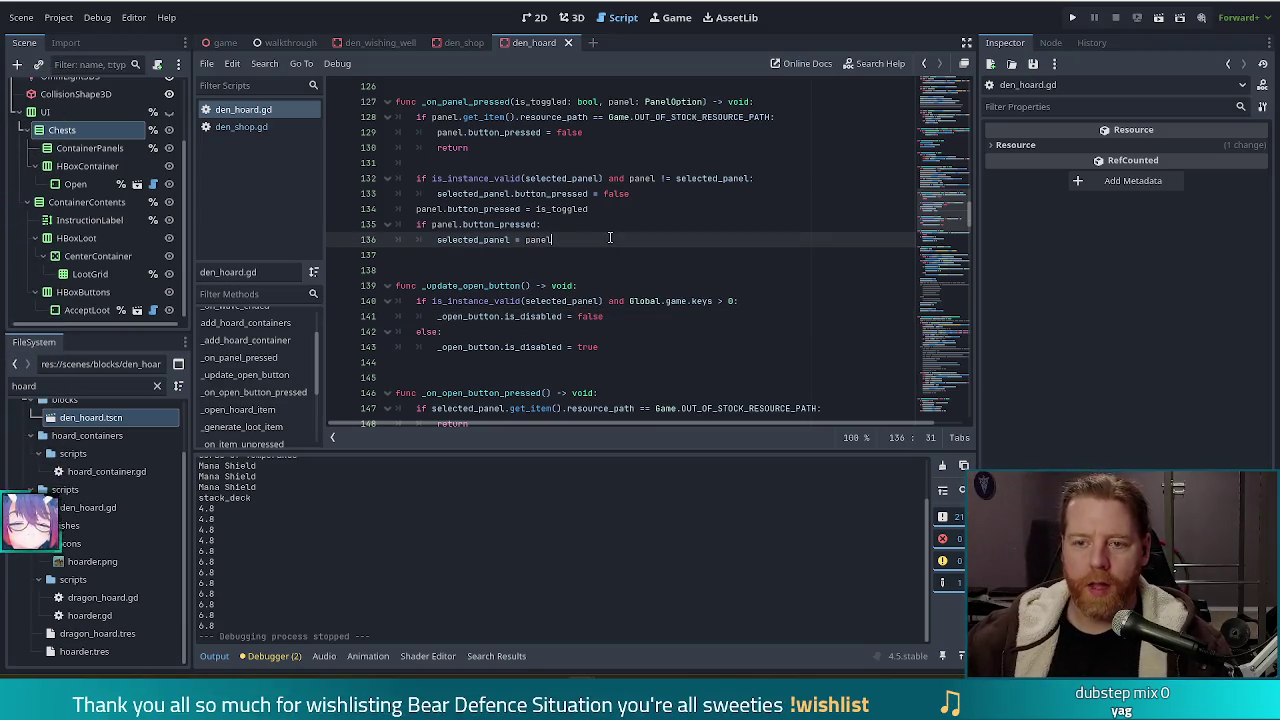
# Call _update_open_button() after 'selected_panel = panel' and save the script
pyautogui.press('Return')
pyautogui.write('_')
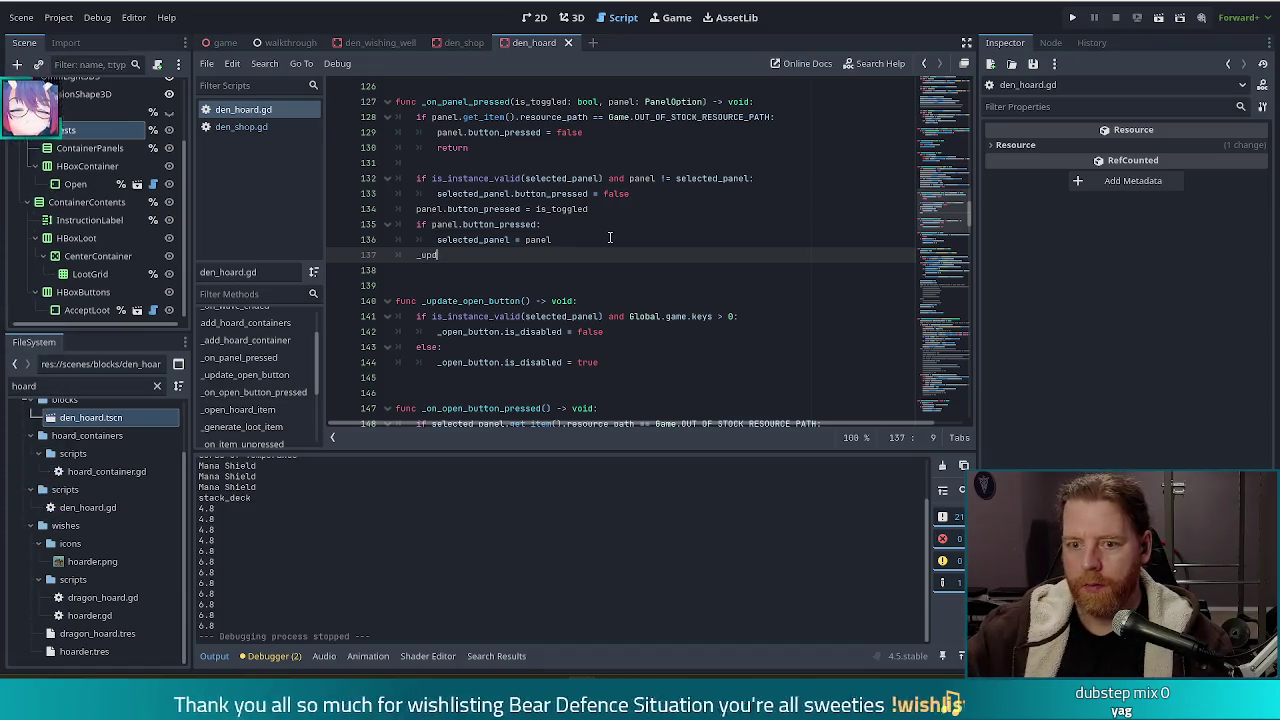
pyautogui.write('upda')
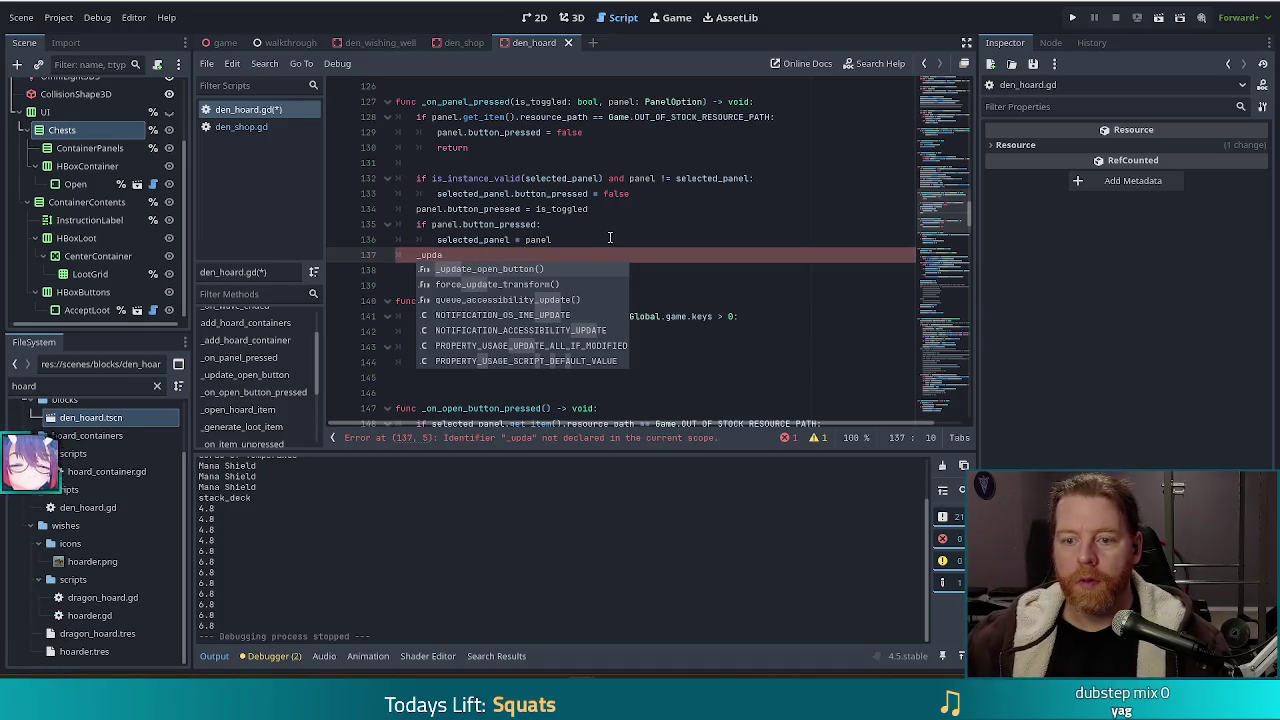
pyautogui.press('Return')
pyautogui.hotkey('ctrl', 's')
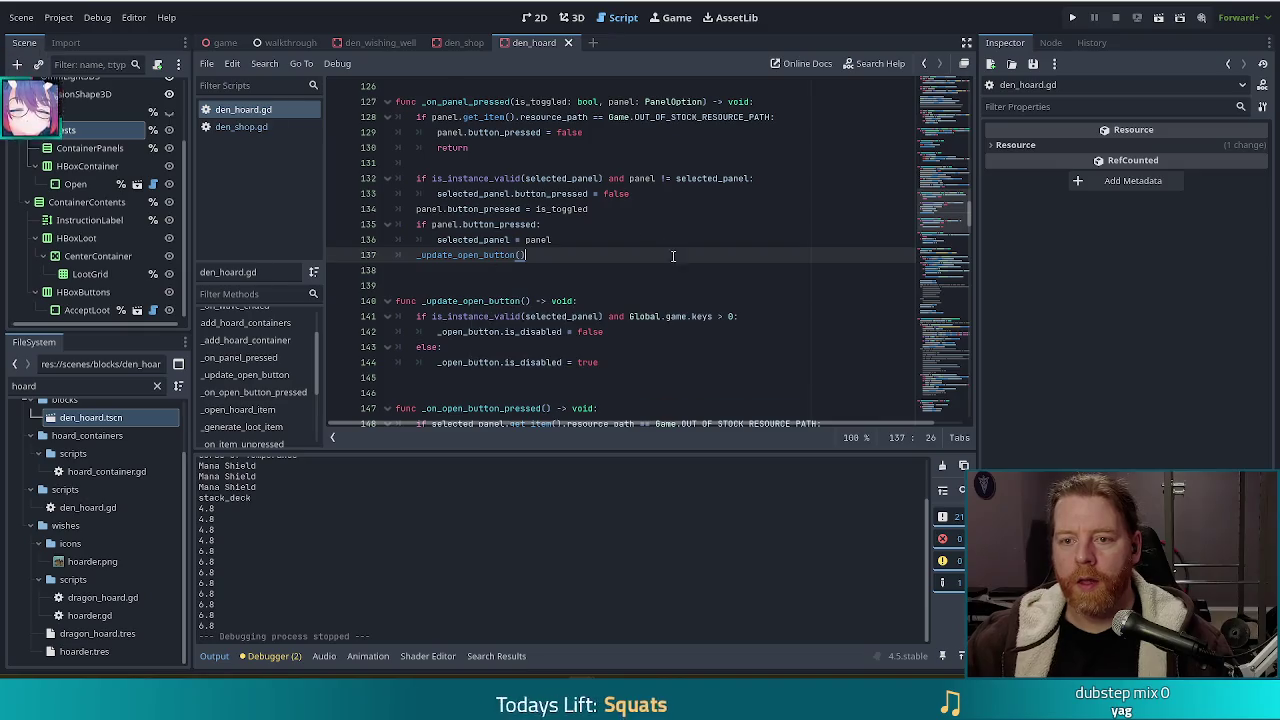
# Below the button connections, add Global.game.keys_changed.connect(_update_open_button.unbind(2)) and save
pyautogui.scroll(15, 546, 234)
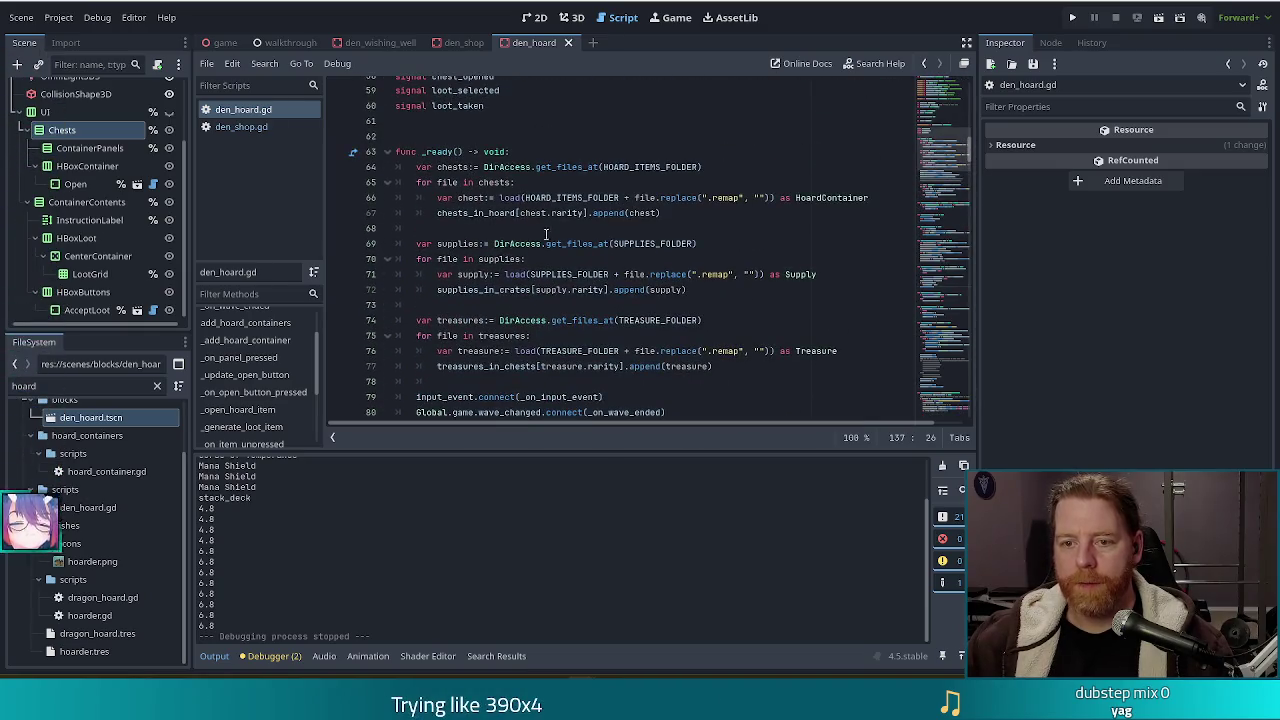
pyautogui.scroll(1, 546, 234)
pyautogui.scroll(-3, 550, 240)
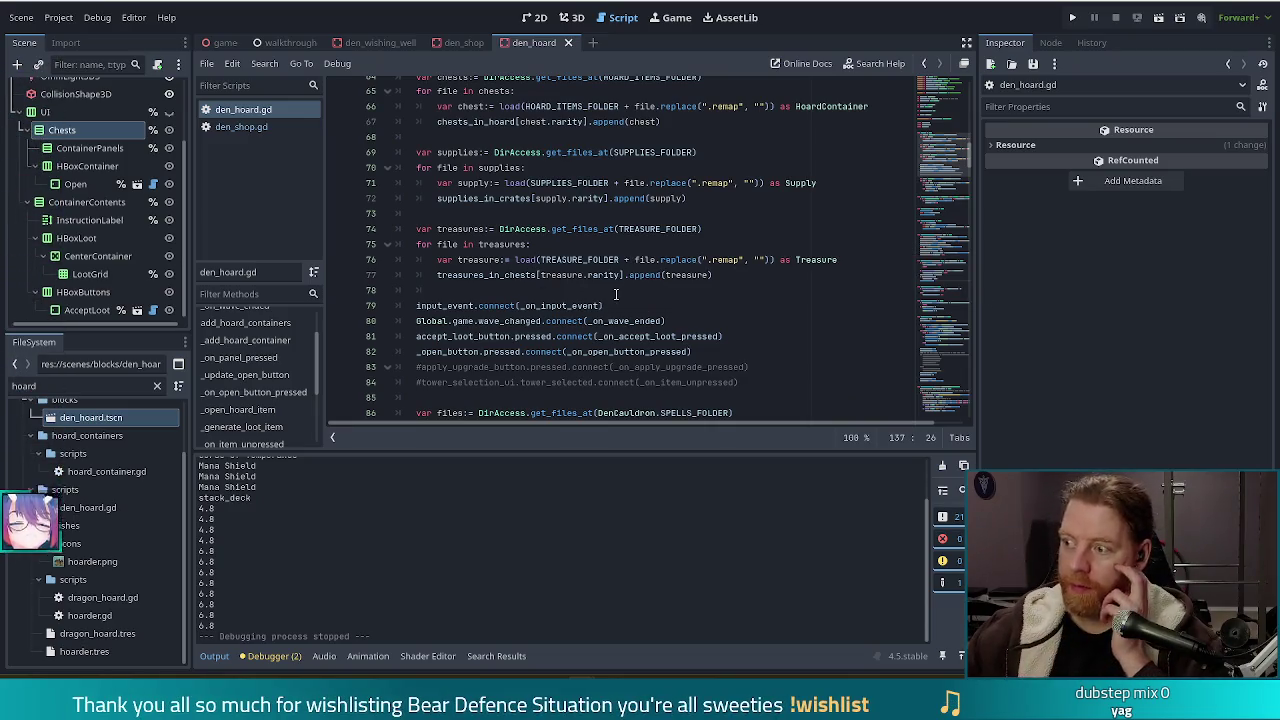
pyautogui.scroll(-4, 640, 318)
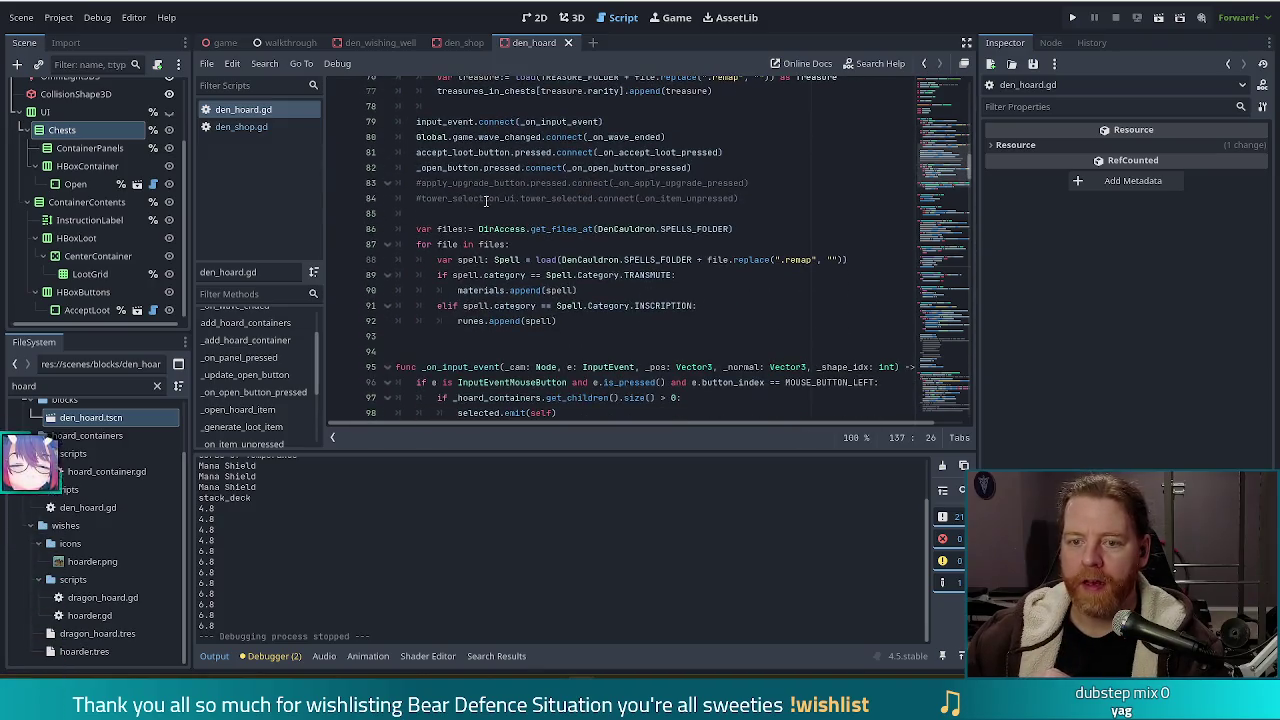
pyautogui.click(723, 168)
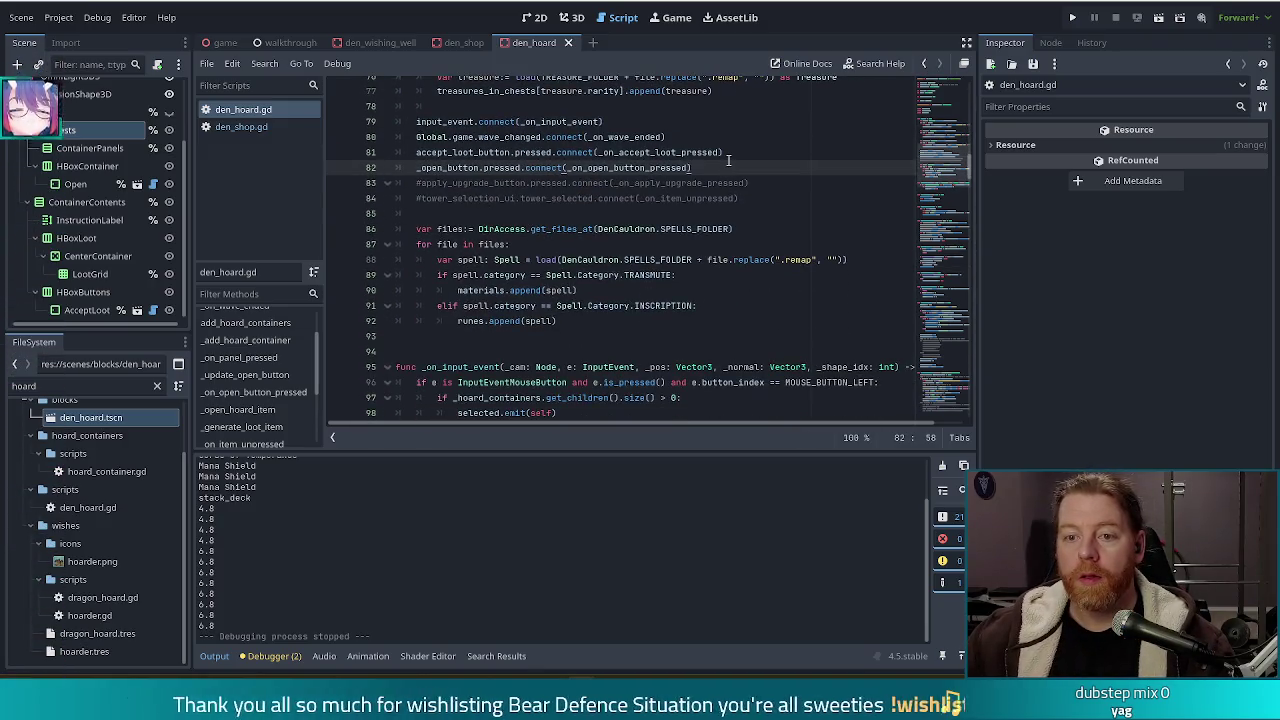
pyautogui.press('Return')
pyautogui.write('Global.gam')
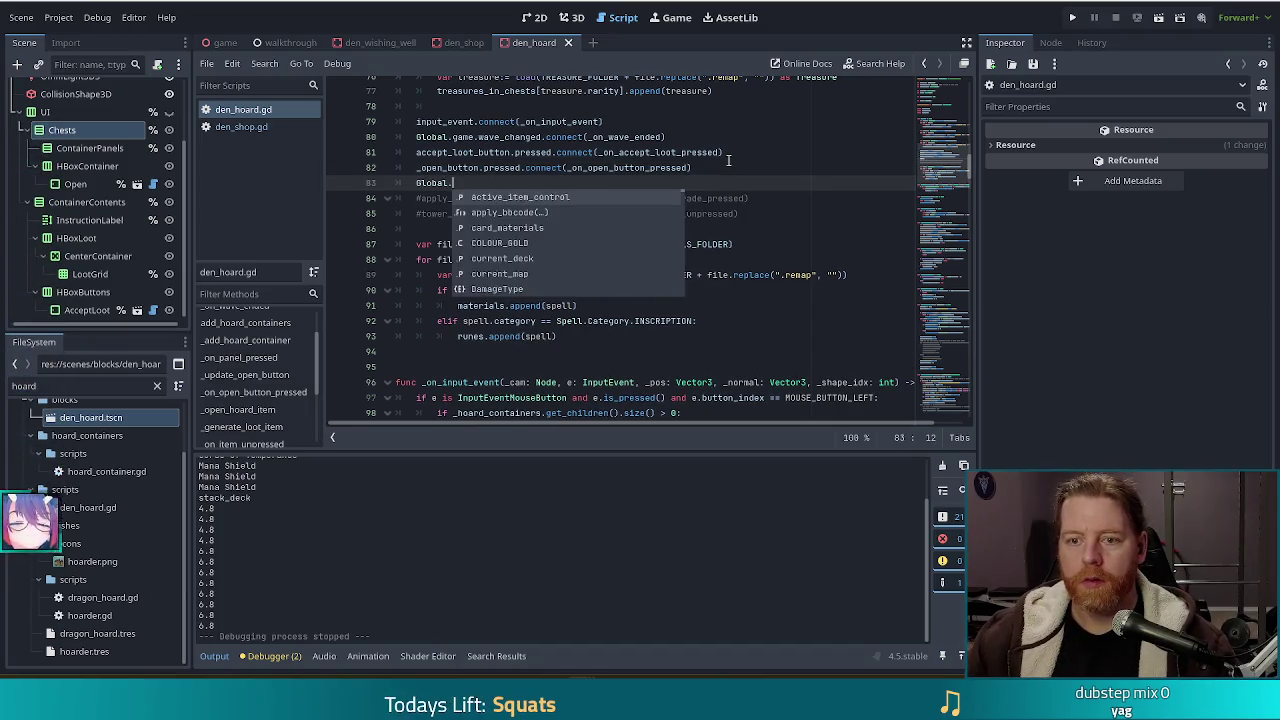
pyautogui.press('Return')
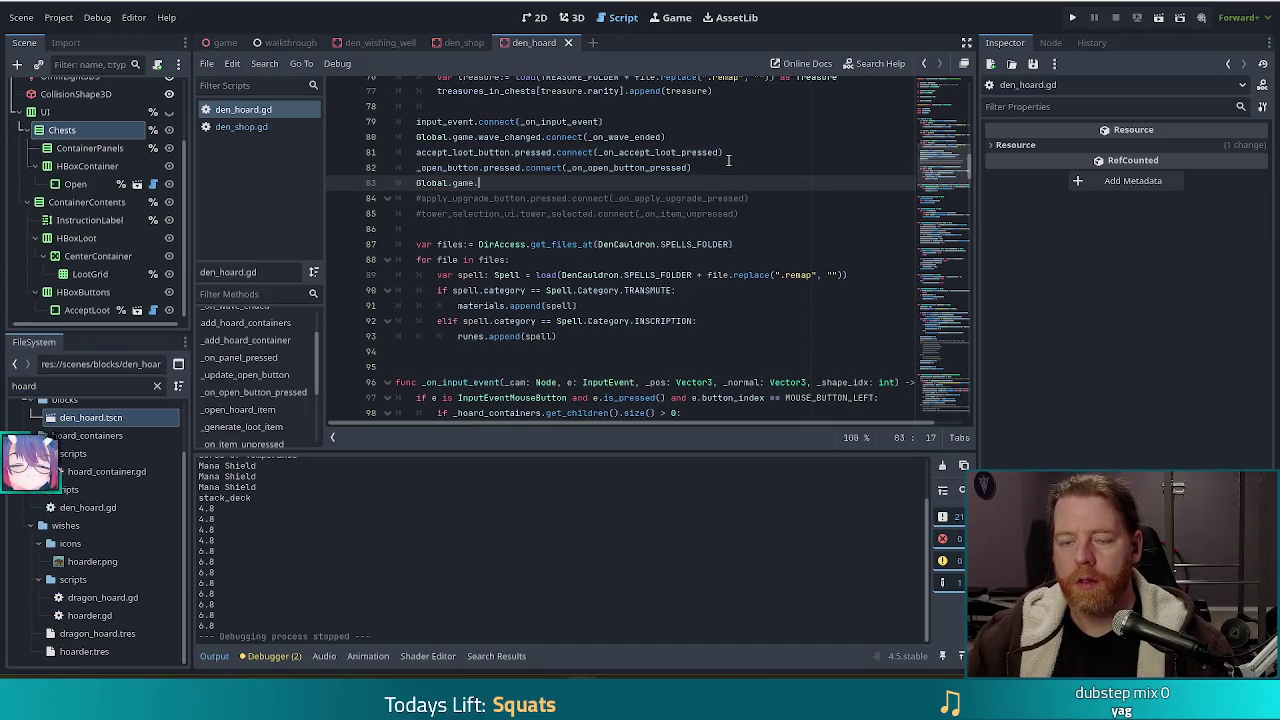
pyautogui.write('keys')
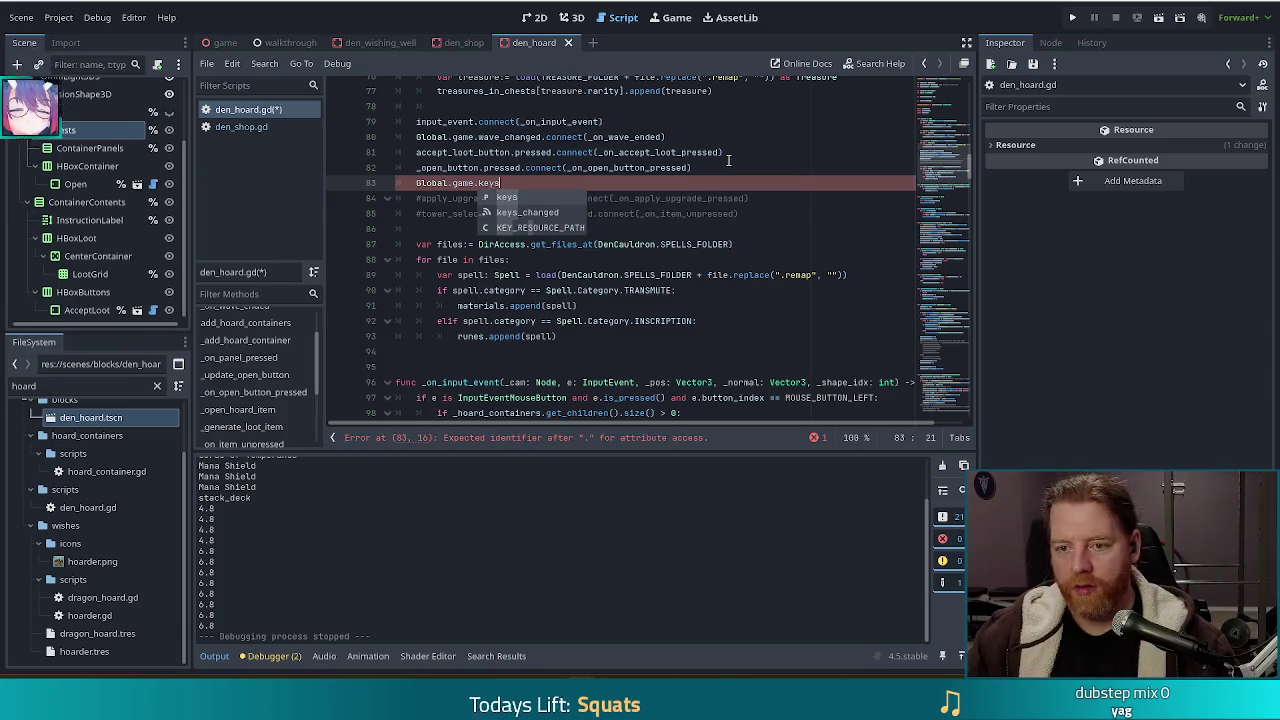
pyautogui.press('Return')
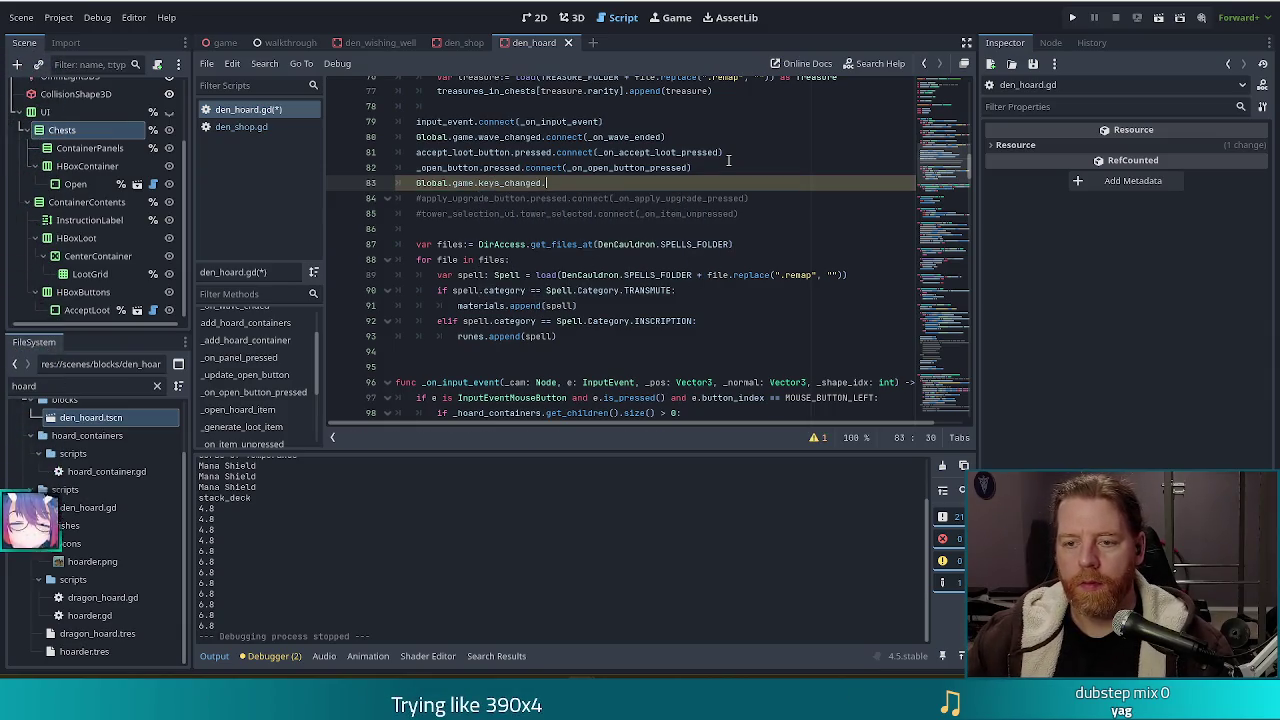
pyautogui.press('Return')
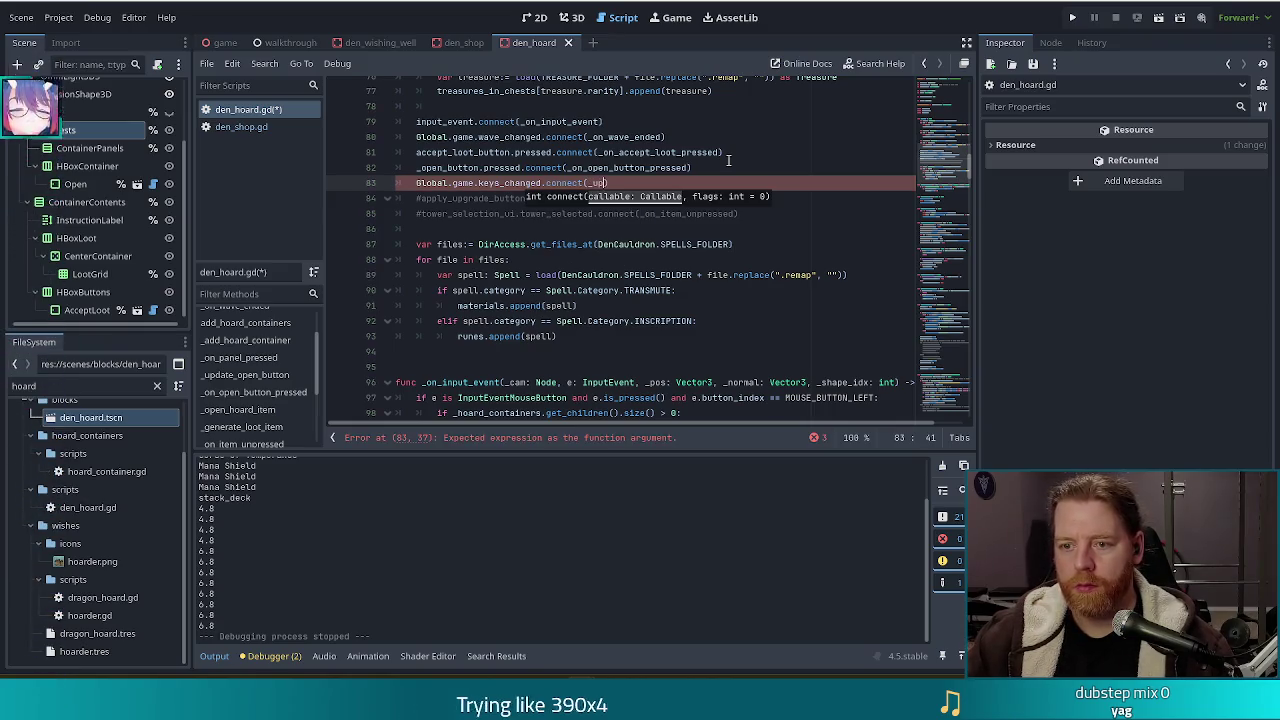
pyautogui.press('Return')
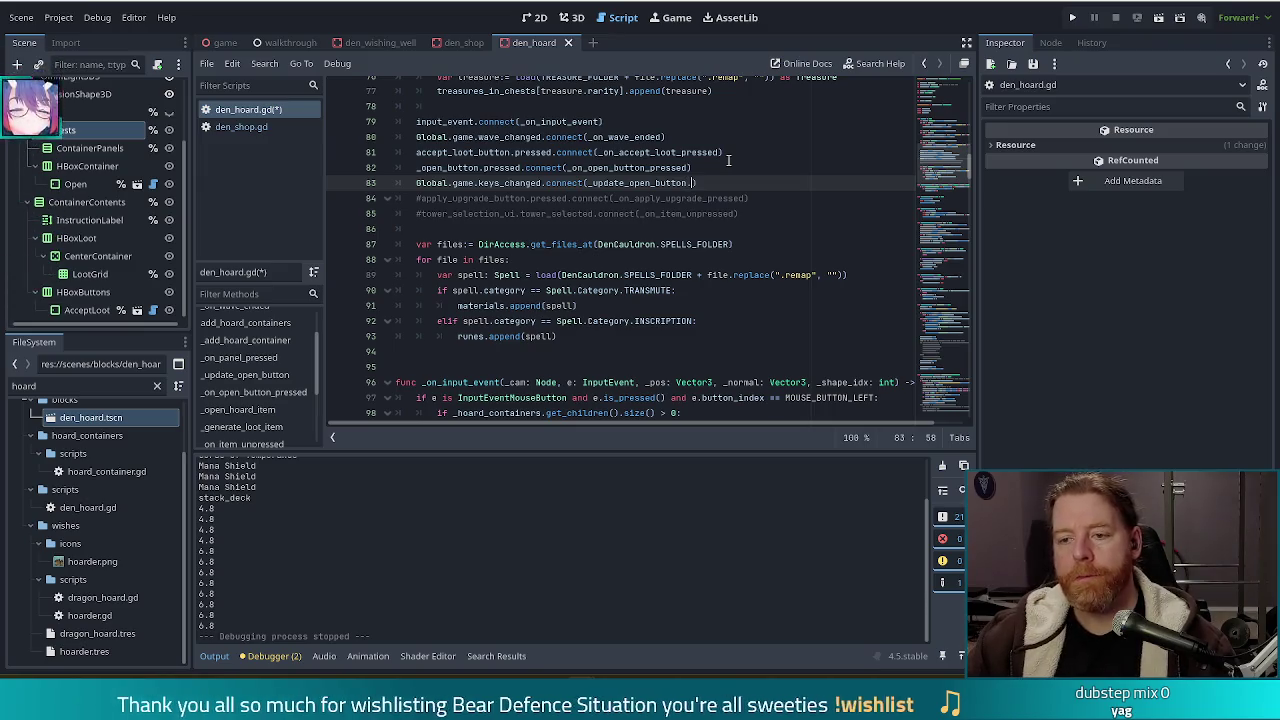
pyautogui.write('.unbind(2')
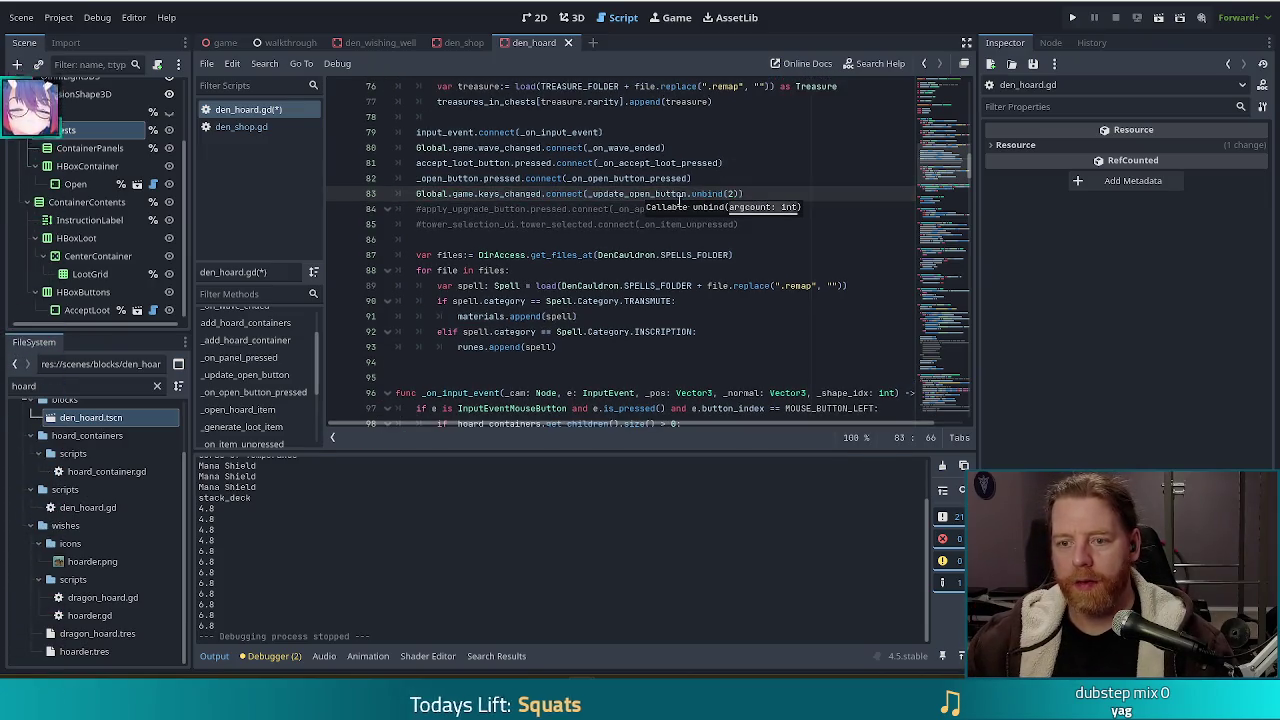
pyautogui.press('End')
pyautogui.hotkey('ctrl', 's')
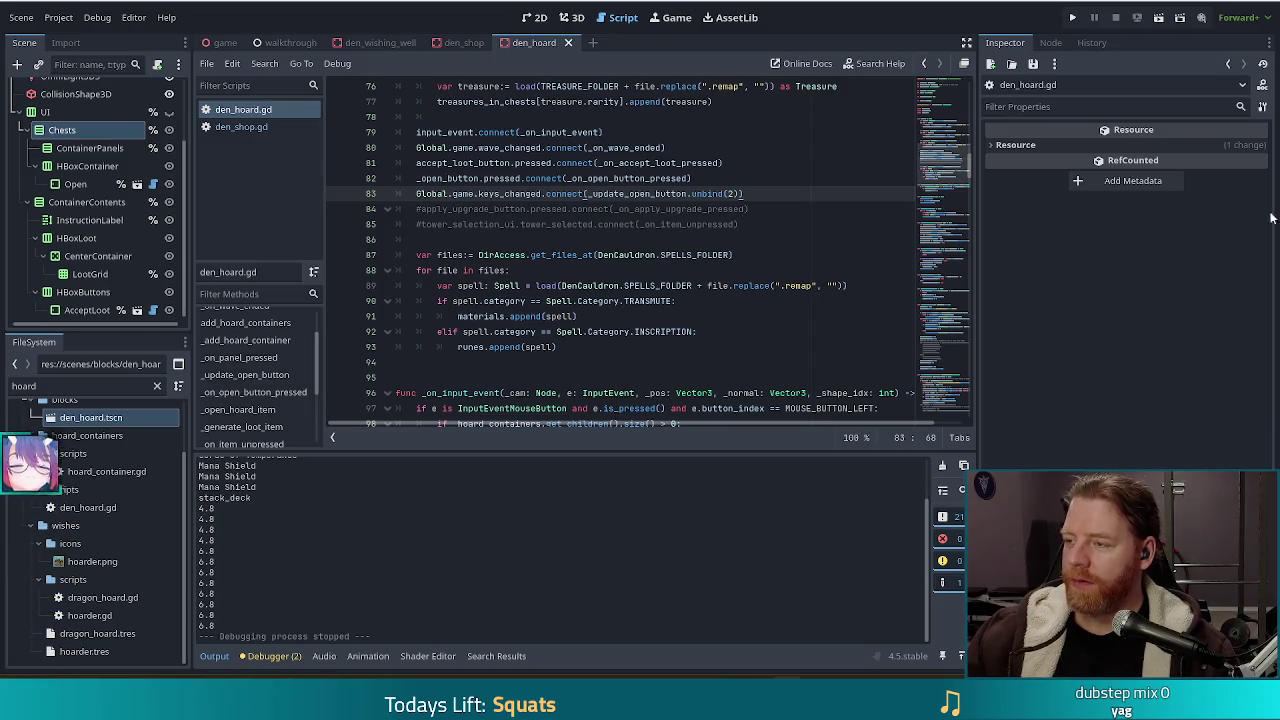
# Run the project and choose NEW GAME to begin at Level 1/9, Wave 1/3
pyautogui.click(1072, 17)
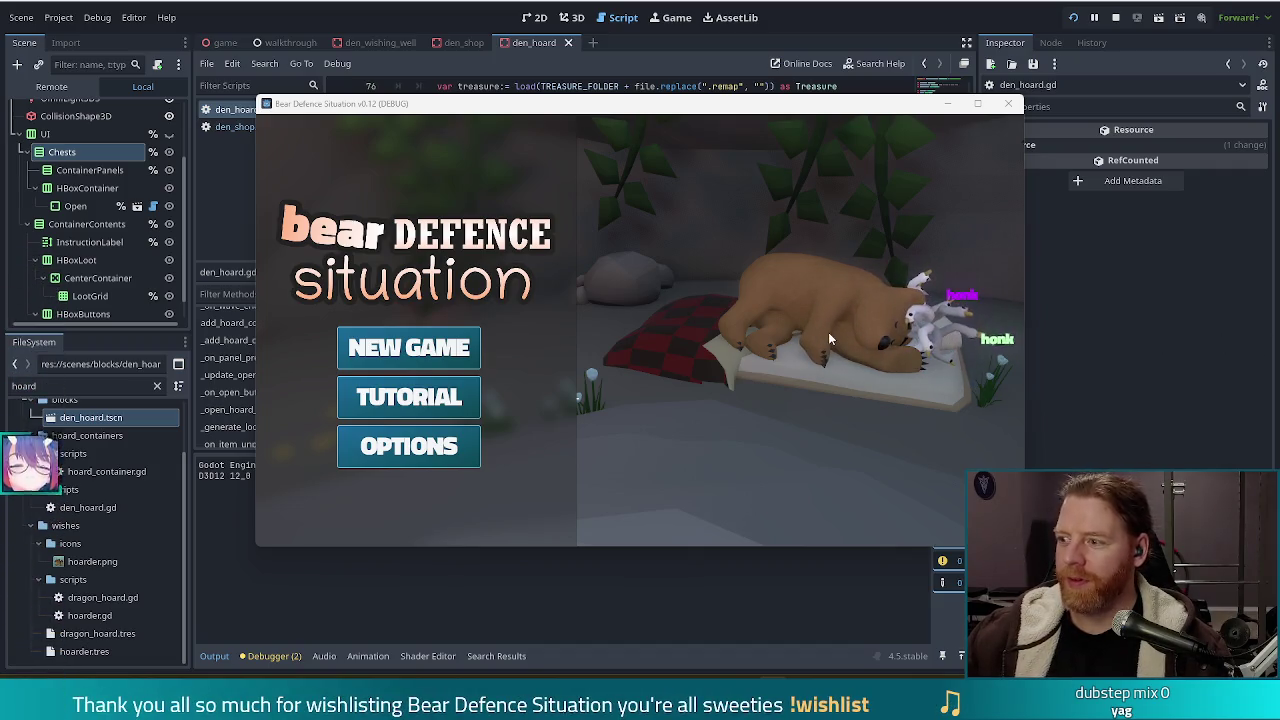
pyautogui.click(848, 127)
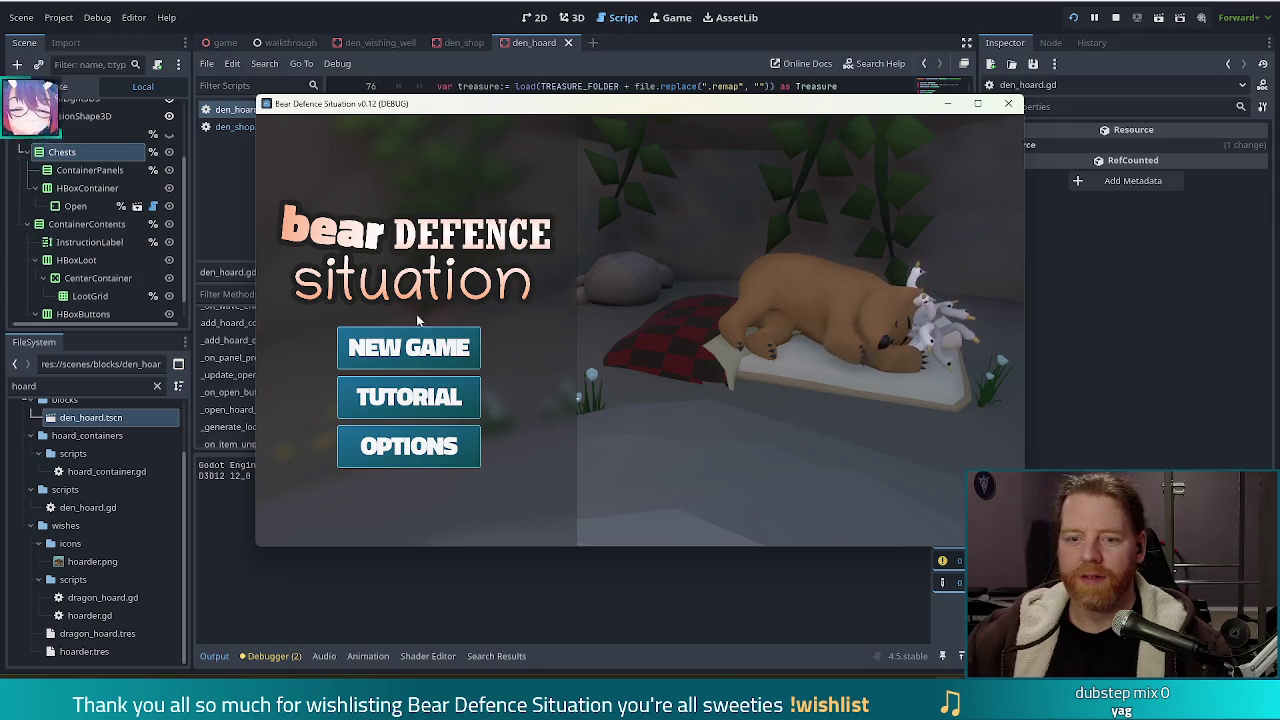
pyautogui.click(410, 347)
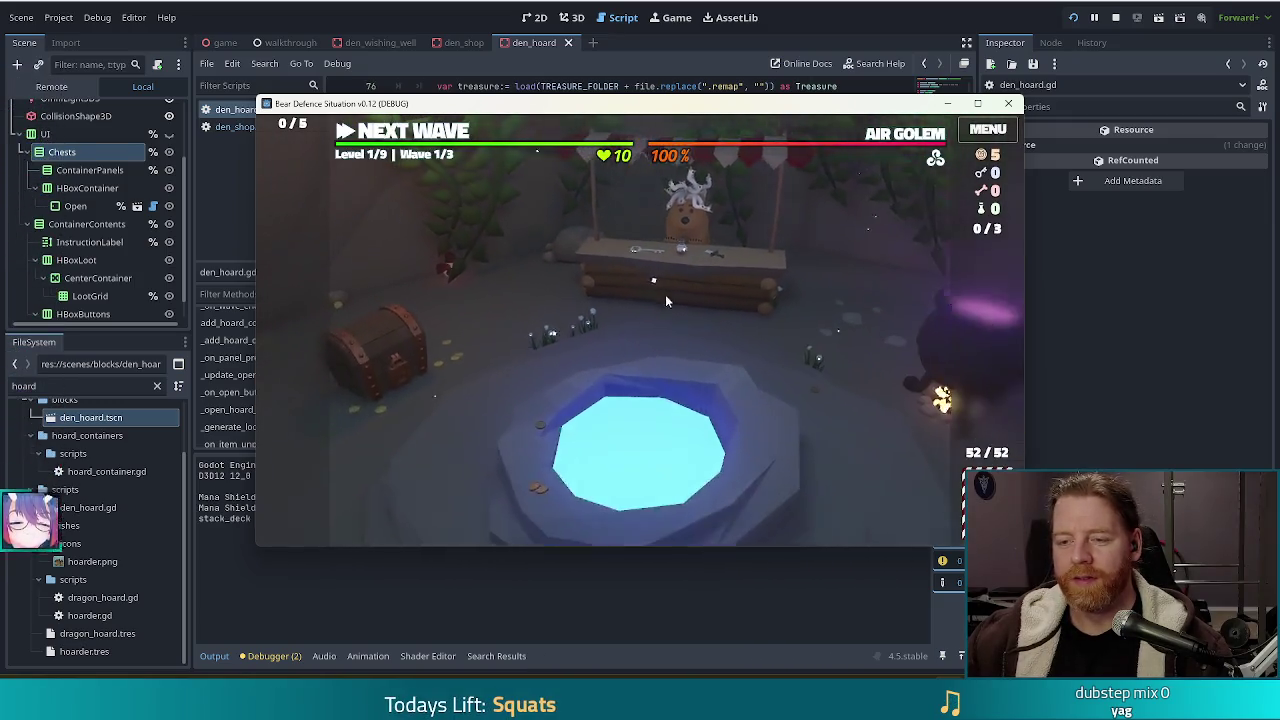
# Click the hoard chest and run the 'testkit' console command to get test resources
pyautogui.click(430, 338)
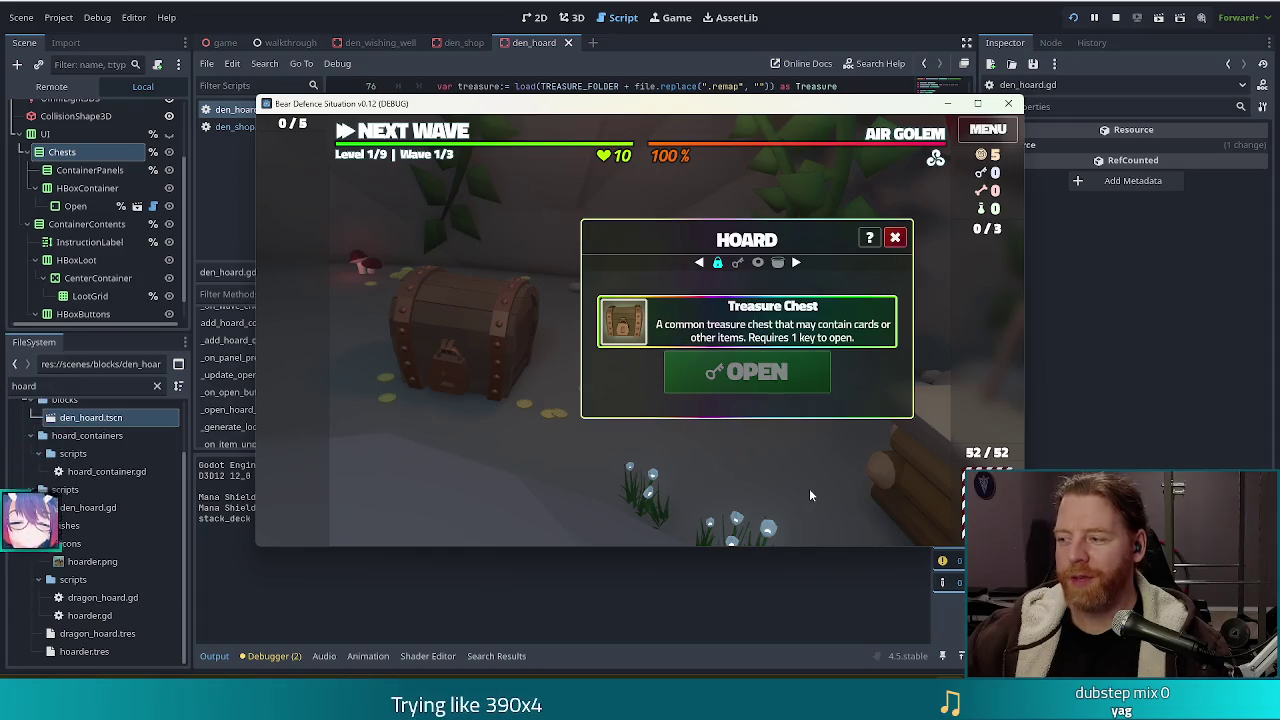
pyautogui.press('`')
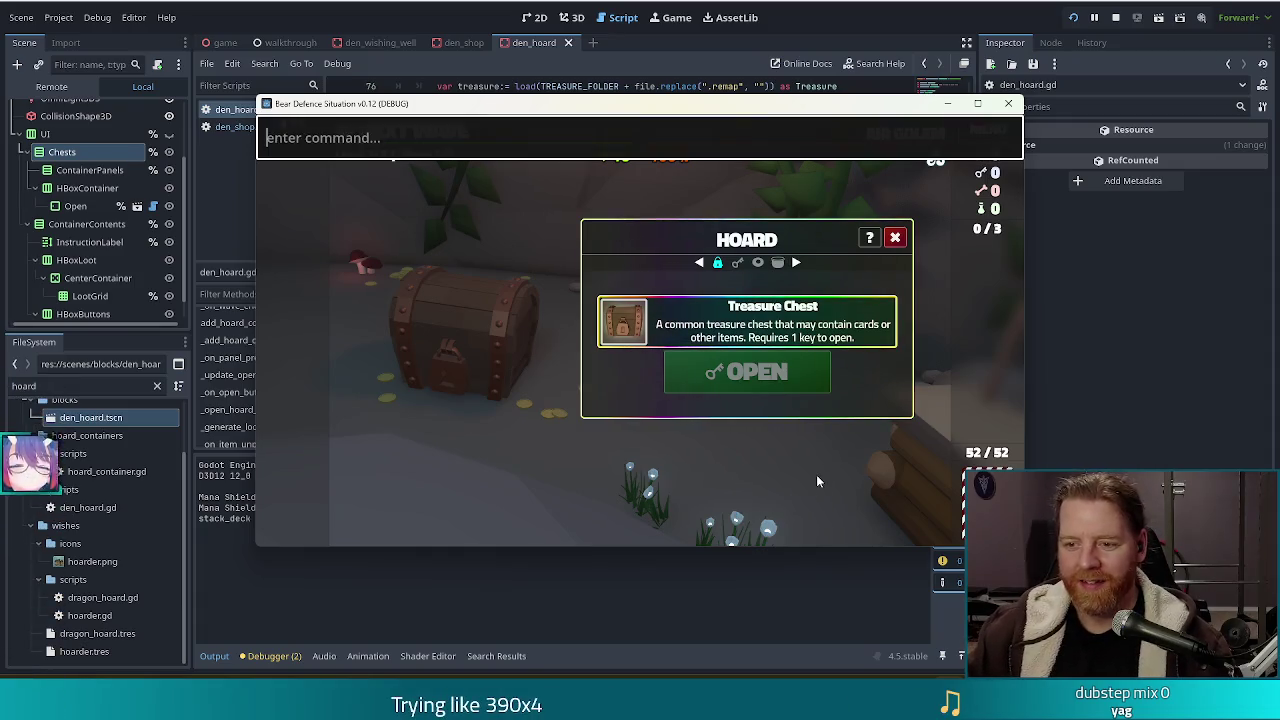
pyautogui.write('test_kit')
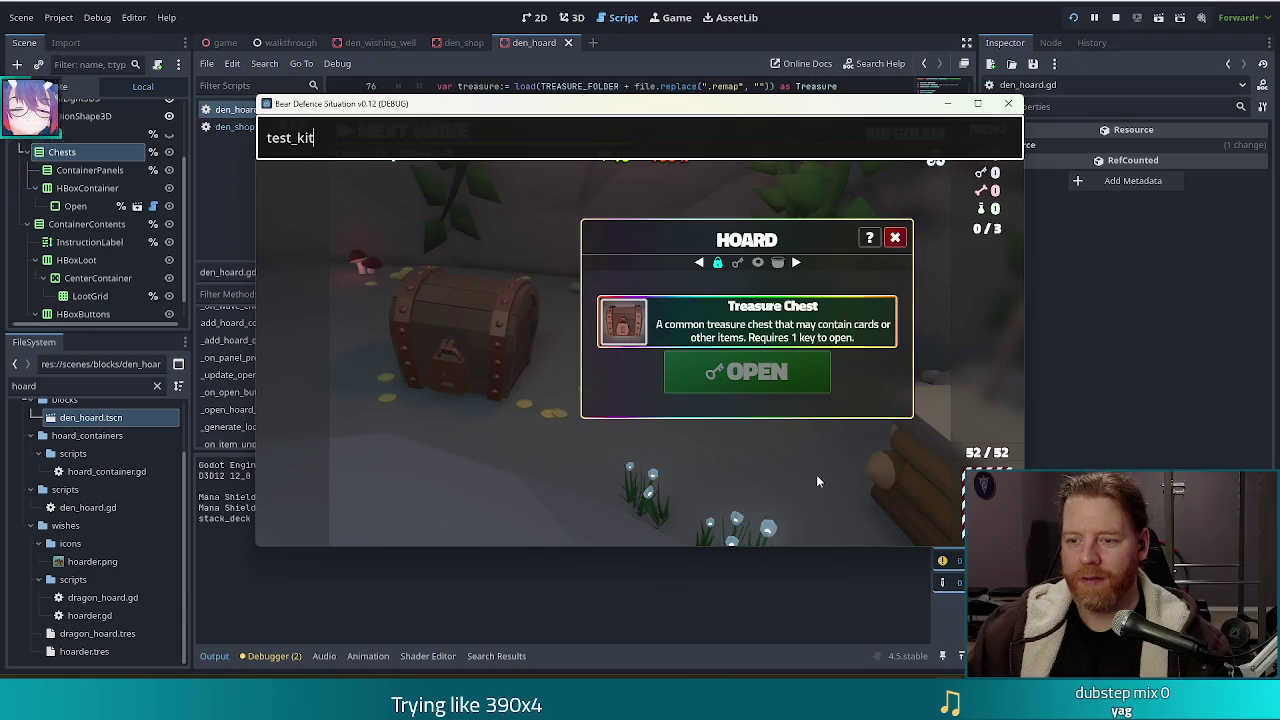
pyautogui.press('Return')
pyautogui.press('`')
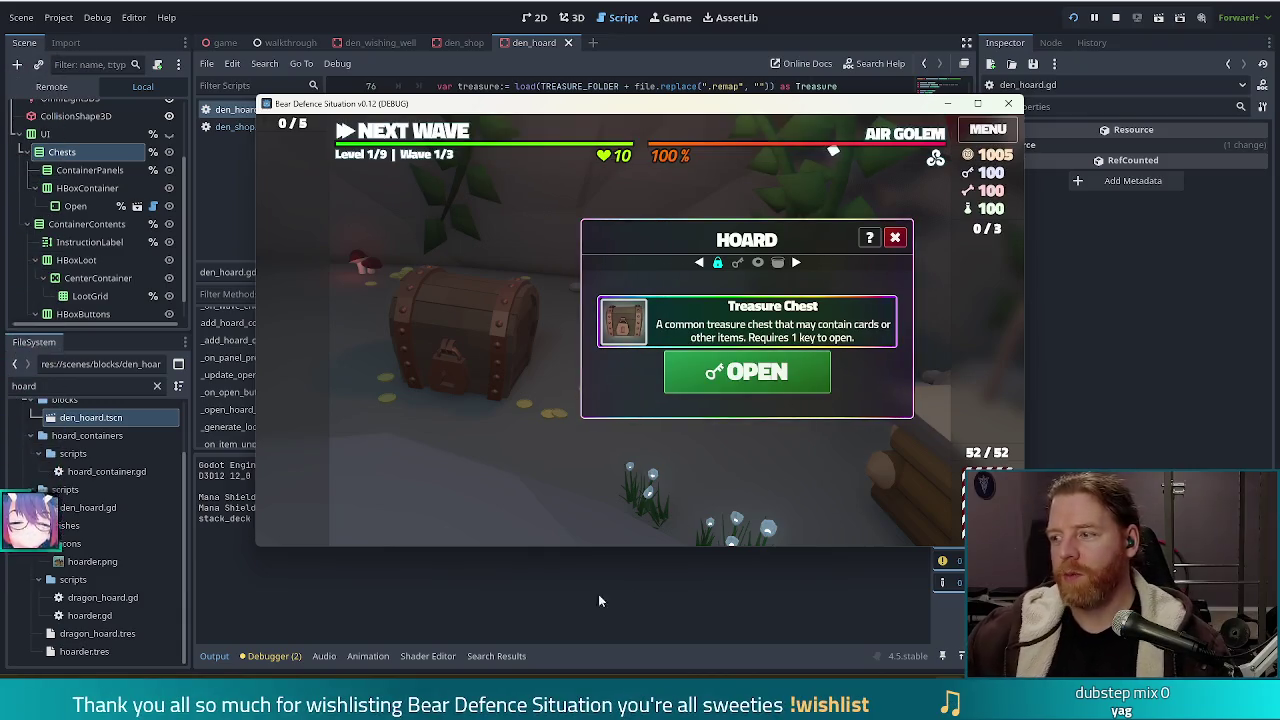
# Open the chest with a key, select and deselect the Bag of Gold card, then close the hoard
pyautogui.click(754, 376)
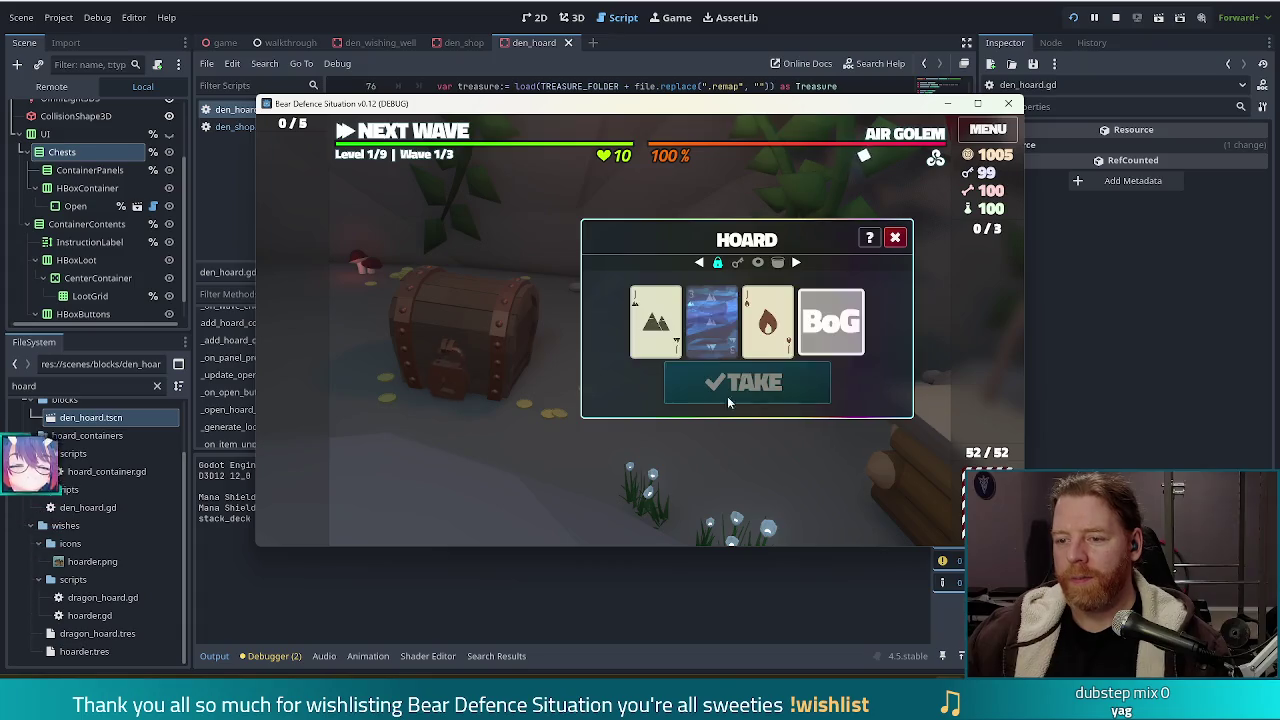
pyautogui.click(843, 328)
pyautogui.click(843, 328)
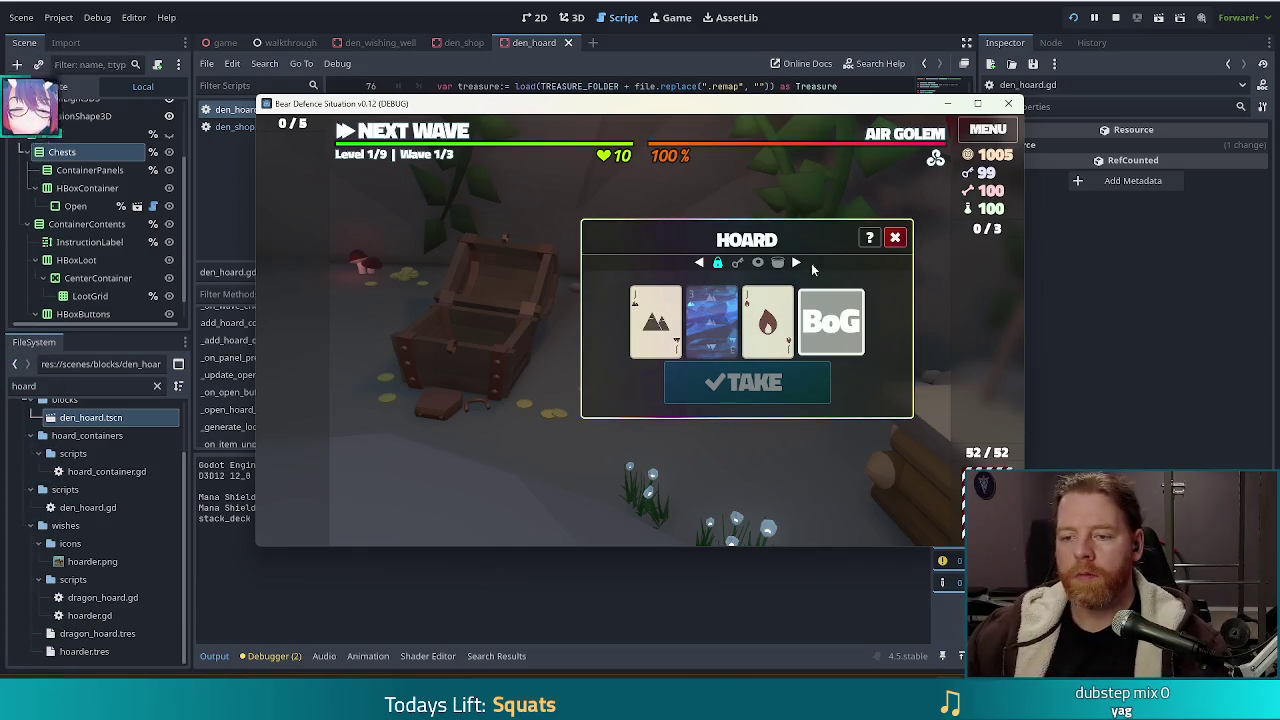
pyautogui.moveTo(697, 316)
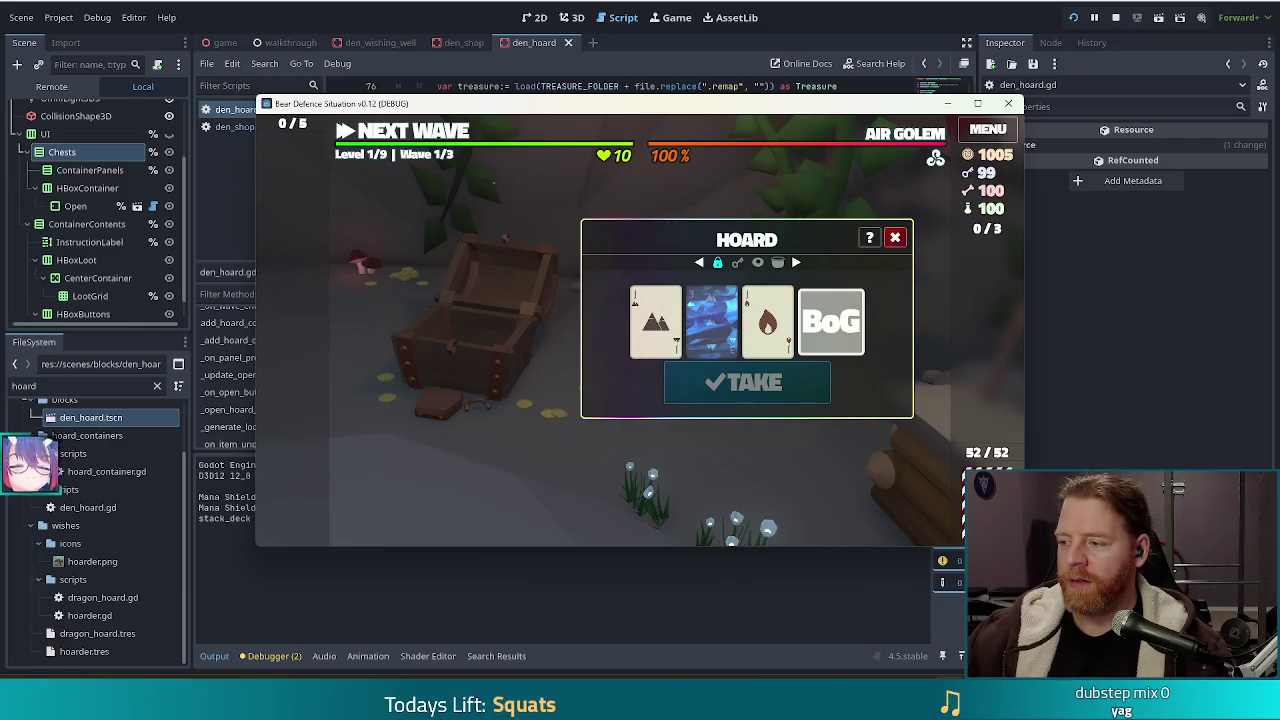
pyautogui.click(895, 237)
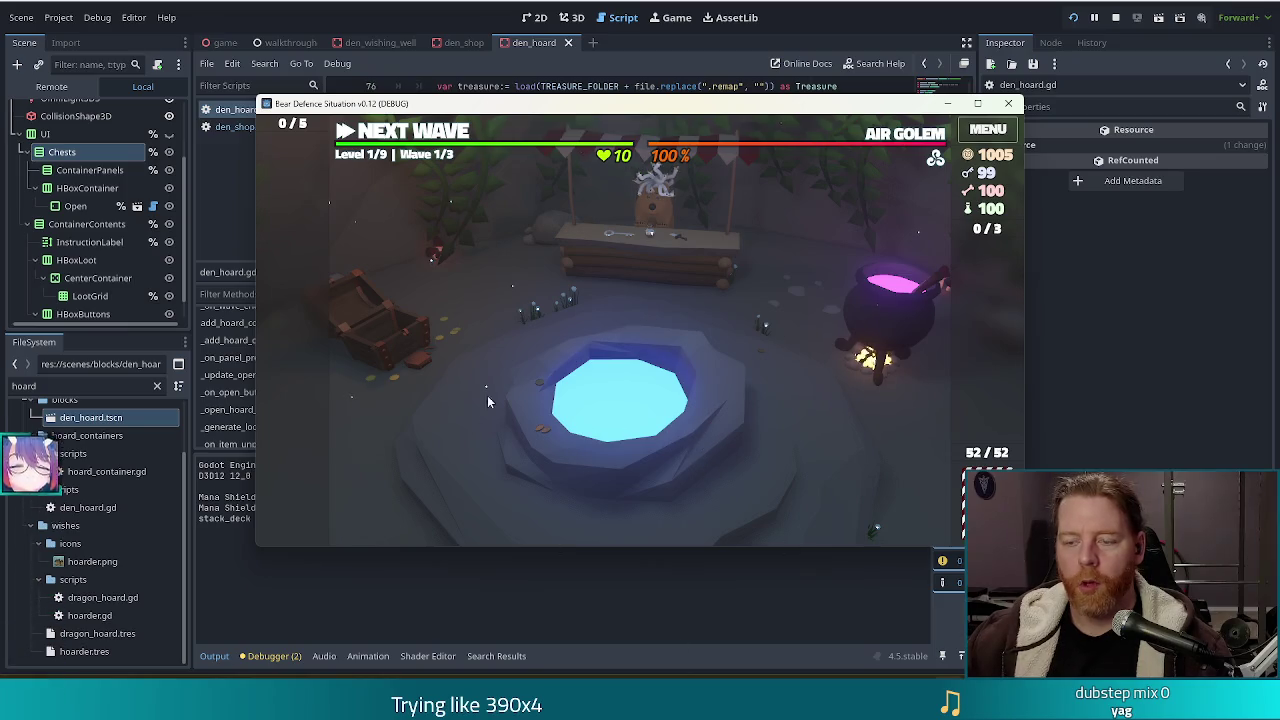
# Open and close the shop and wishing well panels, then stop the running game with F8
pyautogui.click(677, 280)
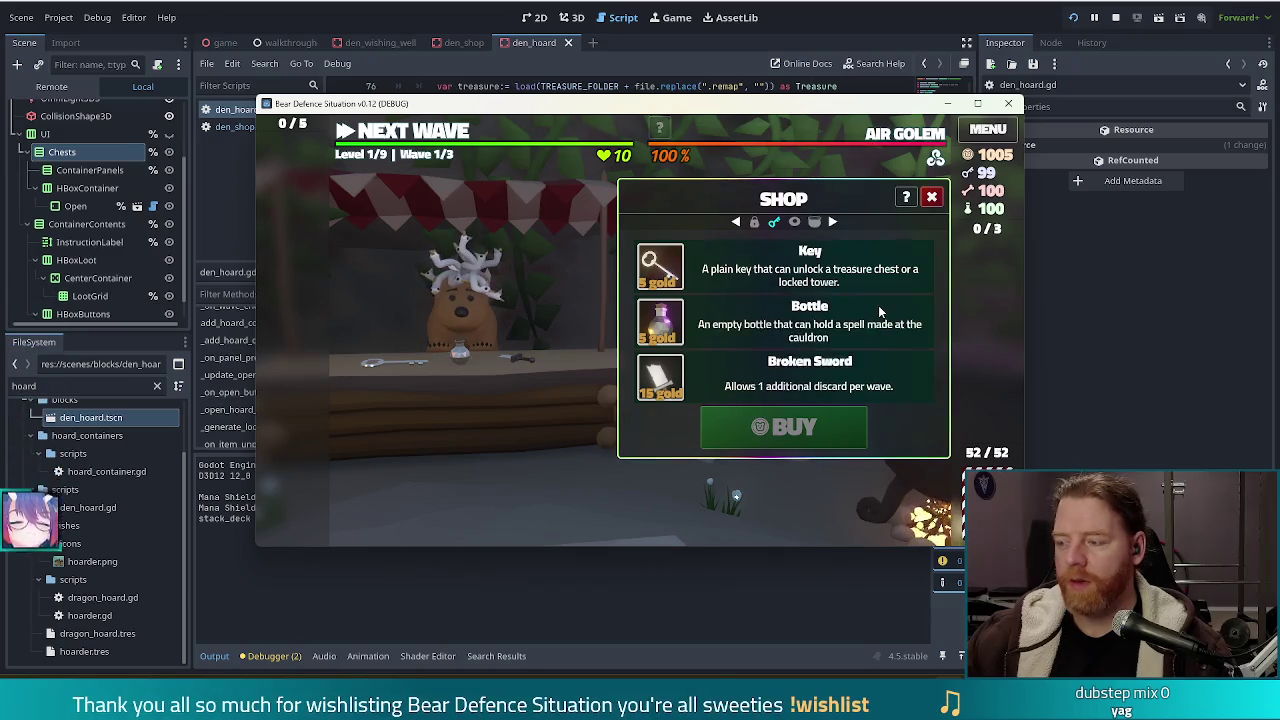
pyautogui.press('Escape')
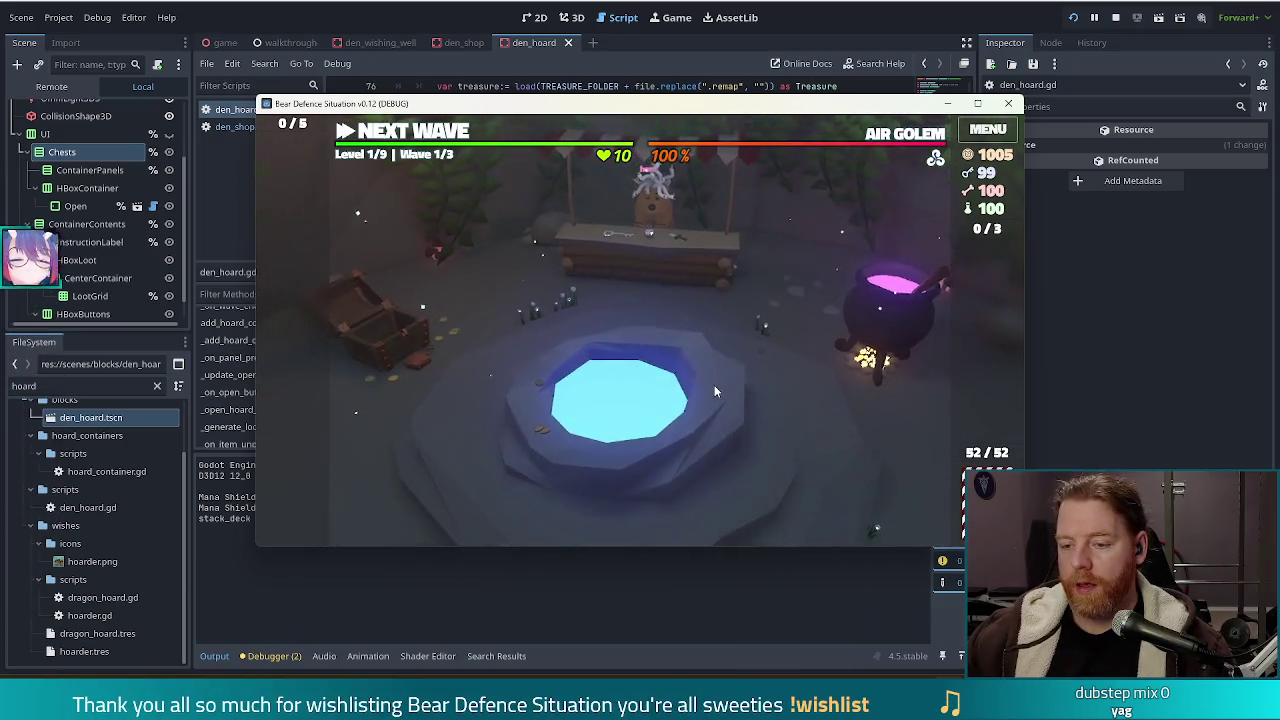
pyautogui.click(714, 390)
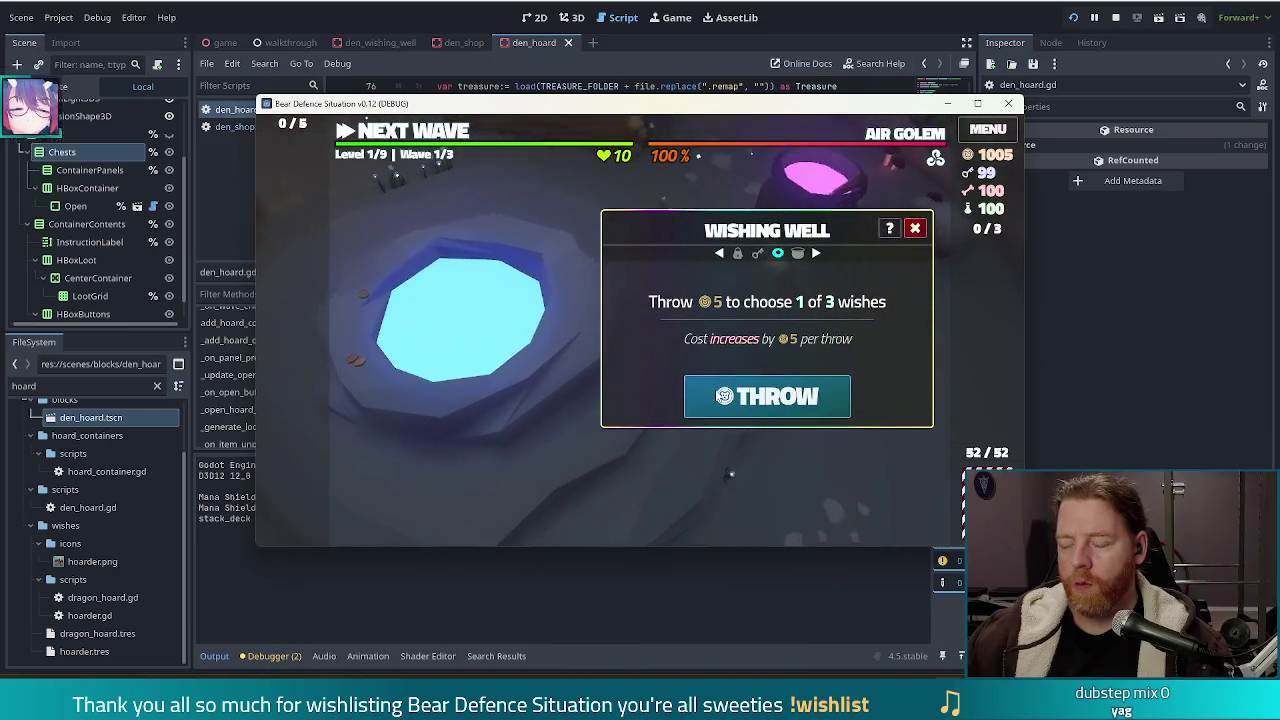
pyautogui.click(915, 230)
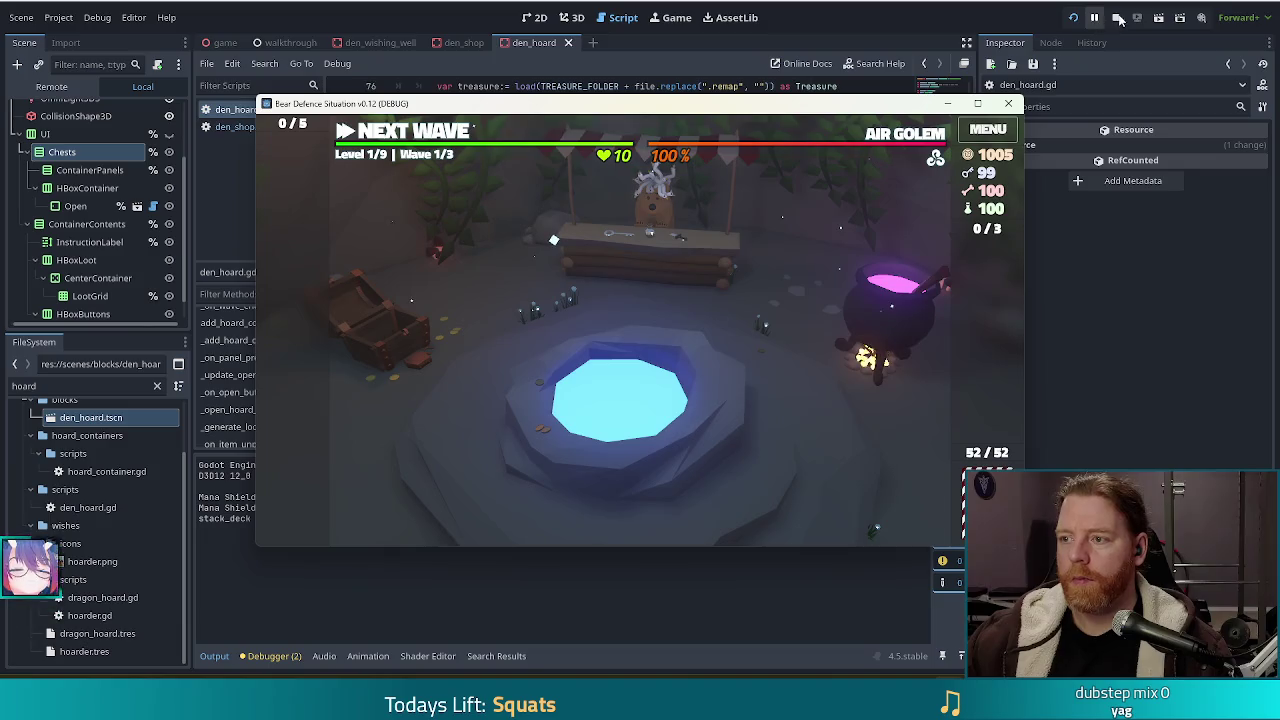
pyautogui.press('F8')
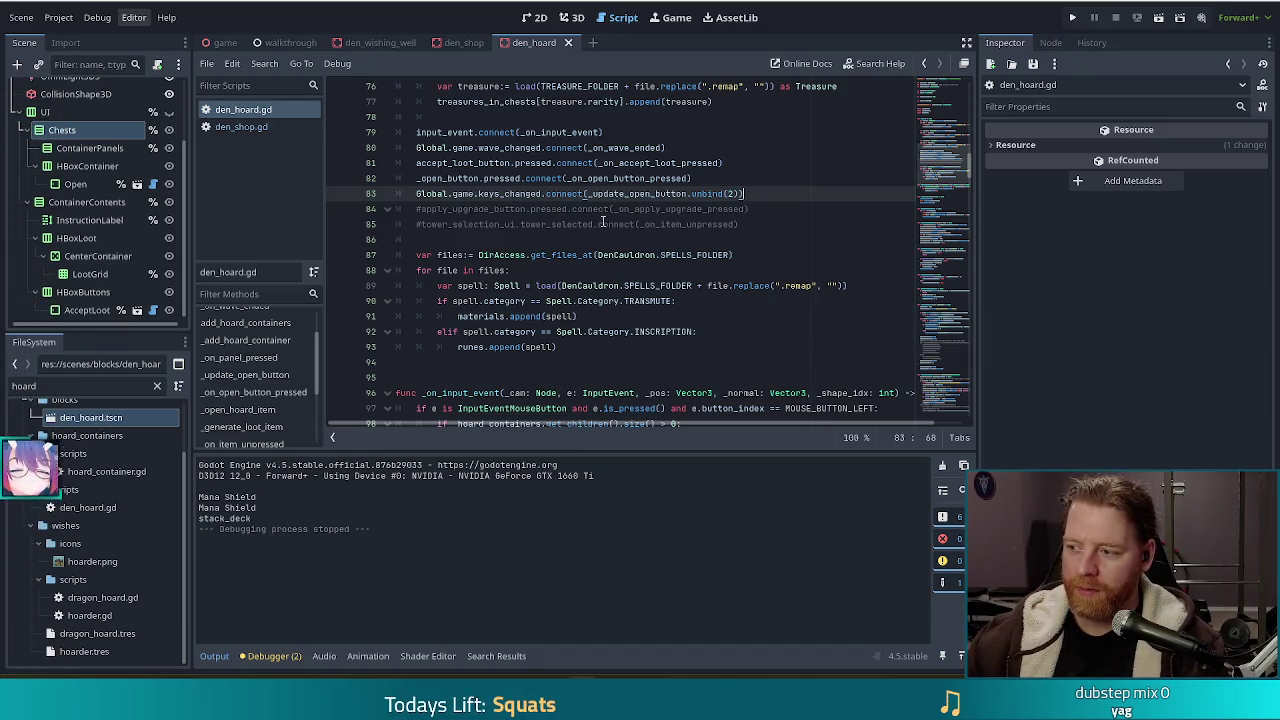
# Open den_shop.gd and show _on_panel_pressed, where _take_button's disabled state is toggled
pyautogui.moveTo(581, 256)
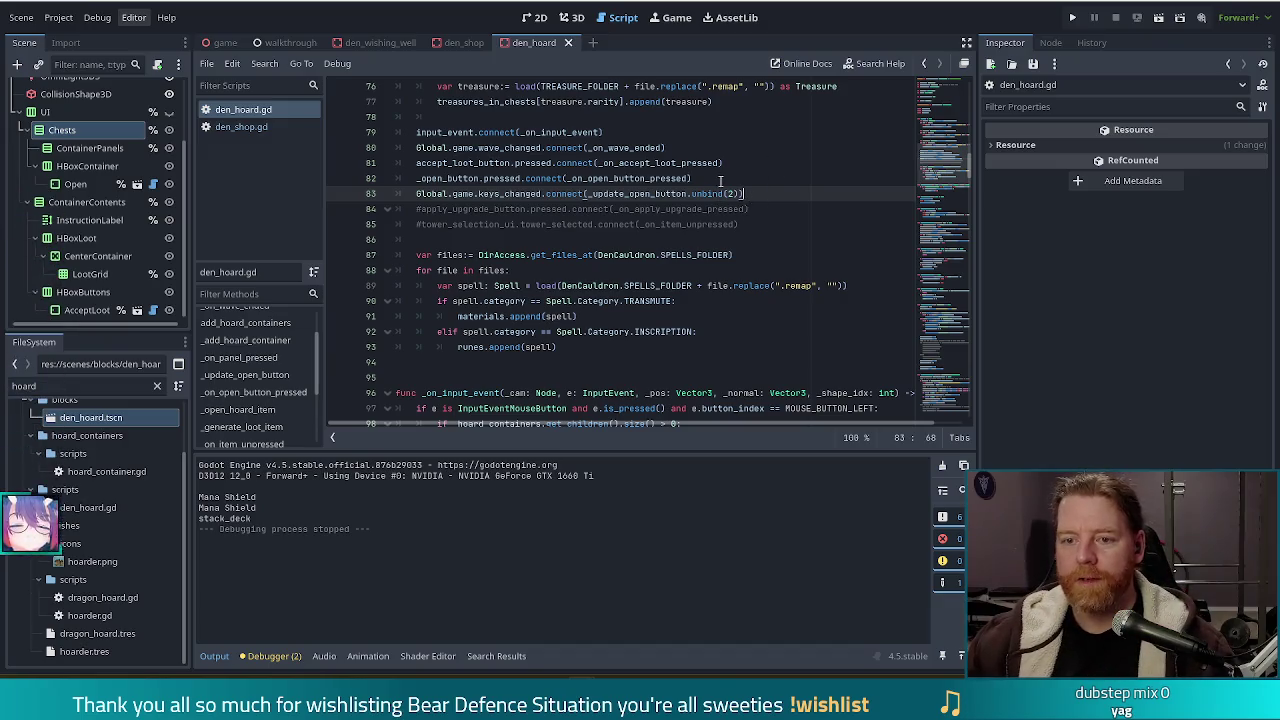
pyautogui.click(241, 127)
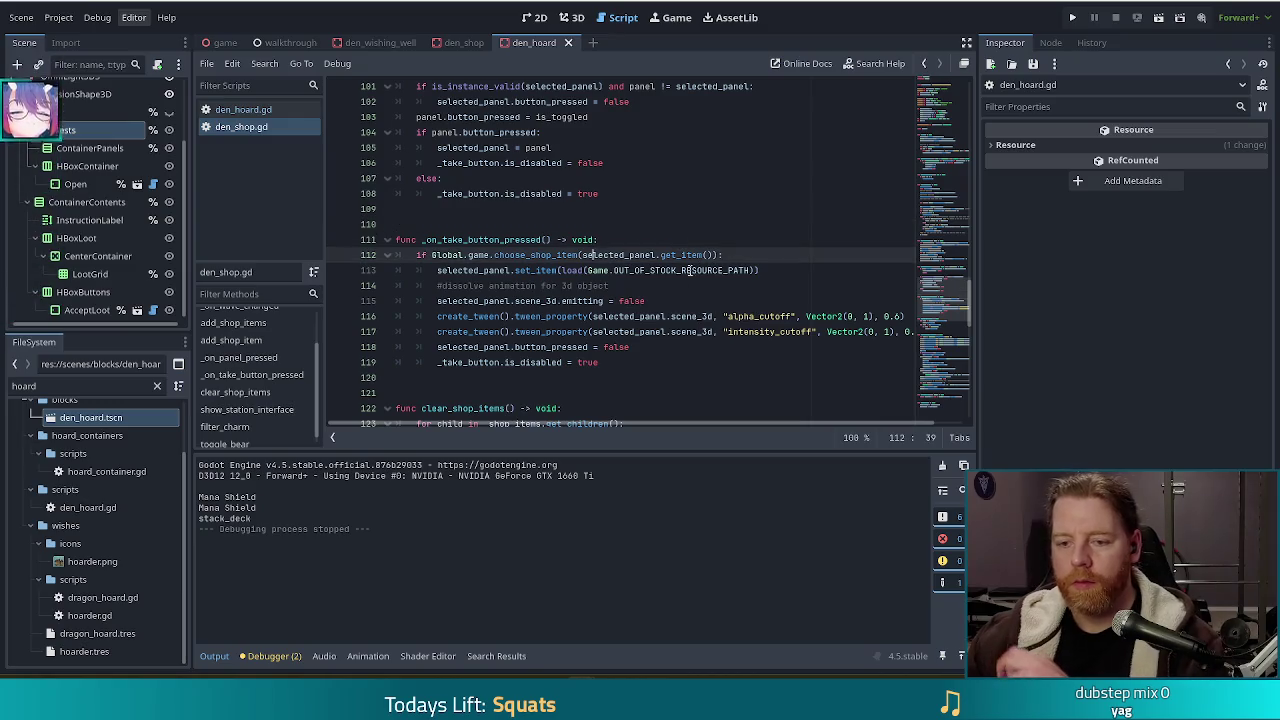
pyautogui.scroll(5, 560, 302)
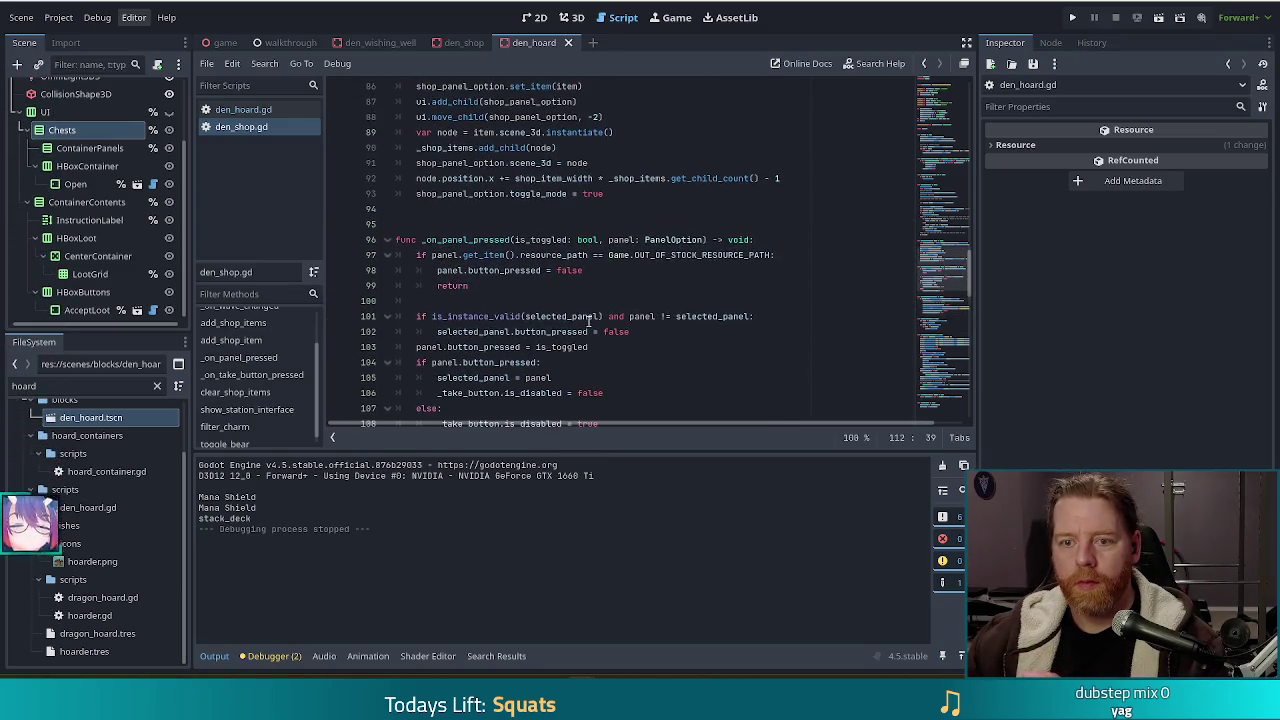
pyautogui.scroll(-2, 620, 284)
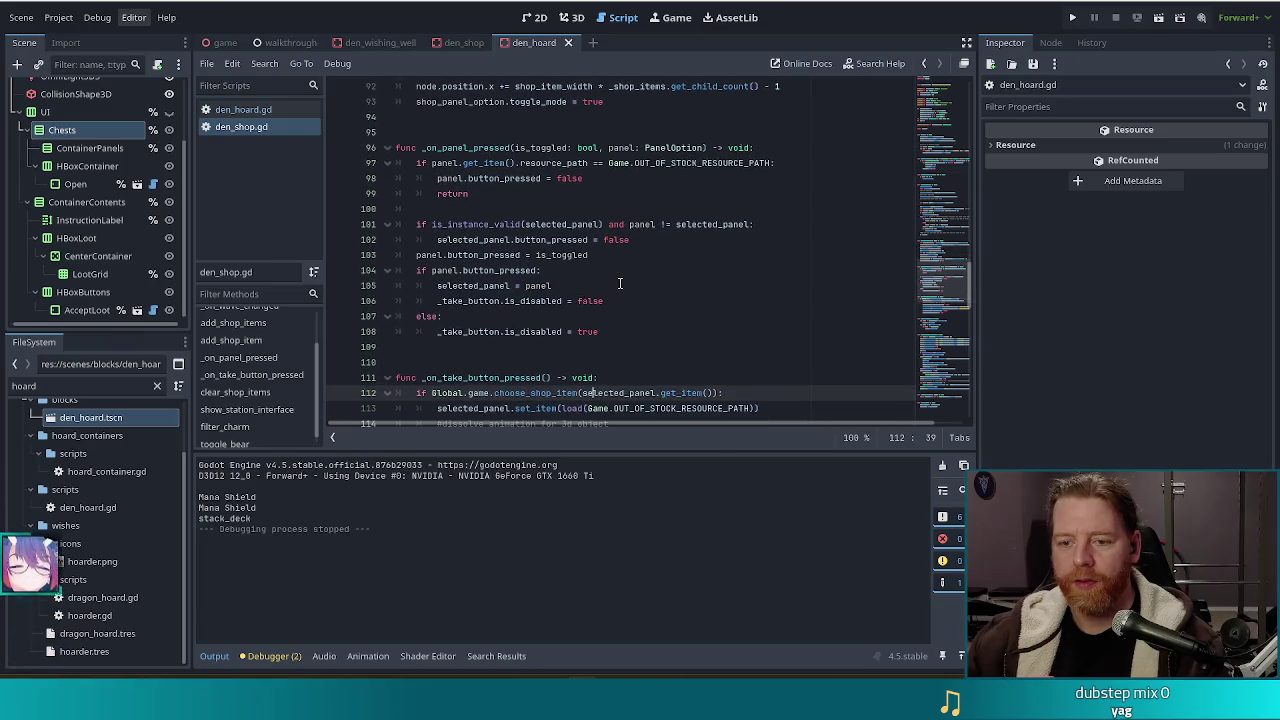
# Add a new line after line 108 in den_shop.gd, then select _update_open_button in den_hoard.gd
pyautogui.click(628, 335)
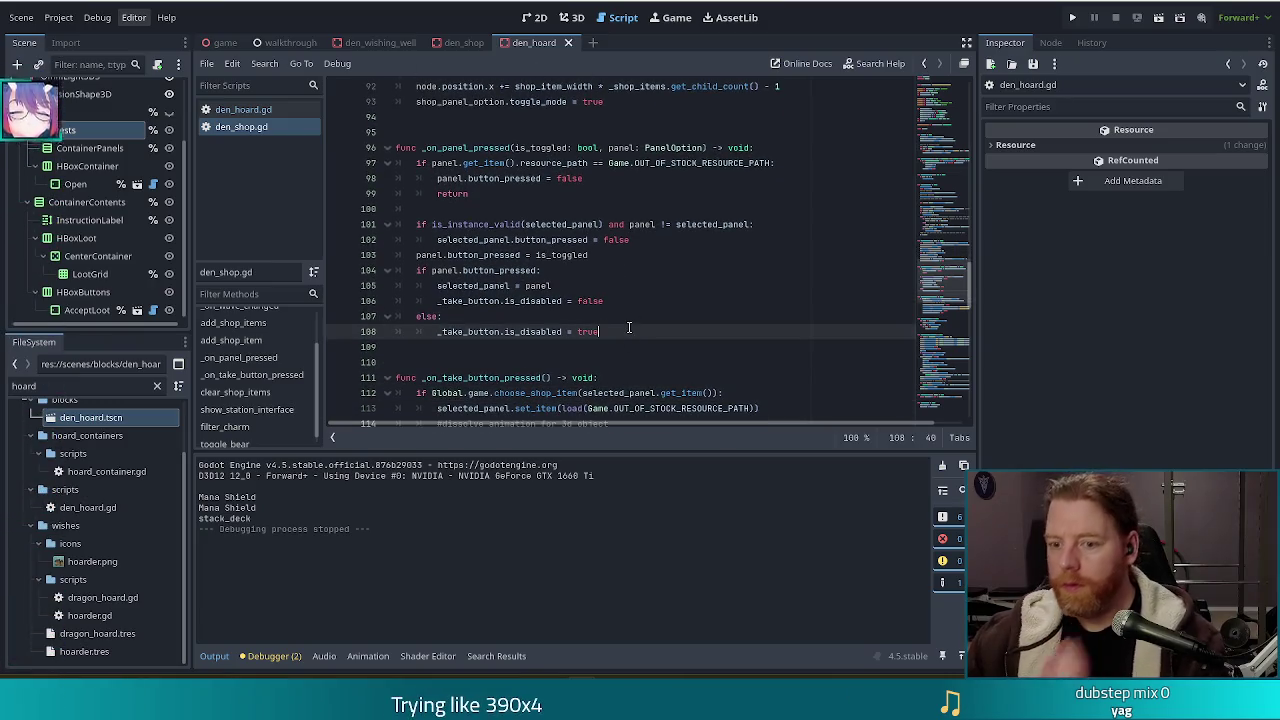
pyautogui.press('Return')
pyautogui.press('Return')
pyautogui.press('Return')
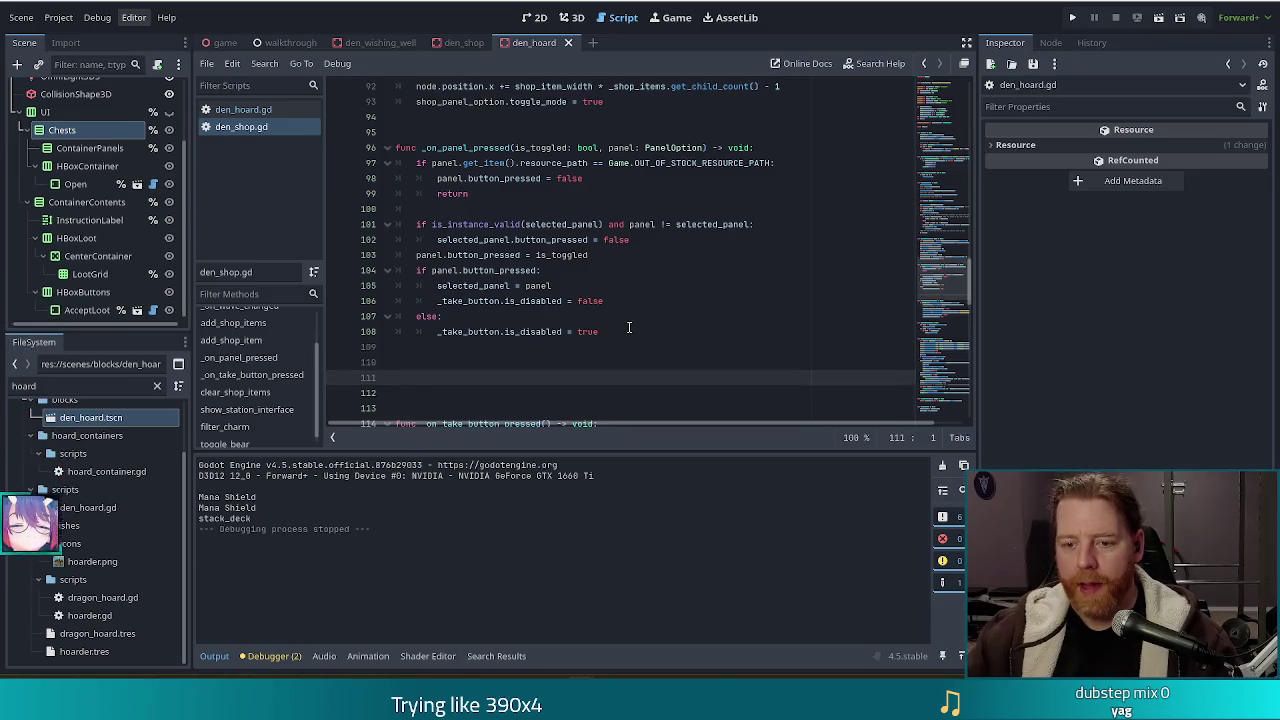
pyautogui.write('func')
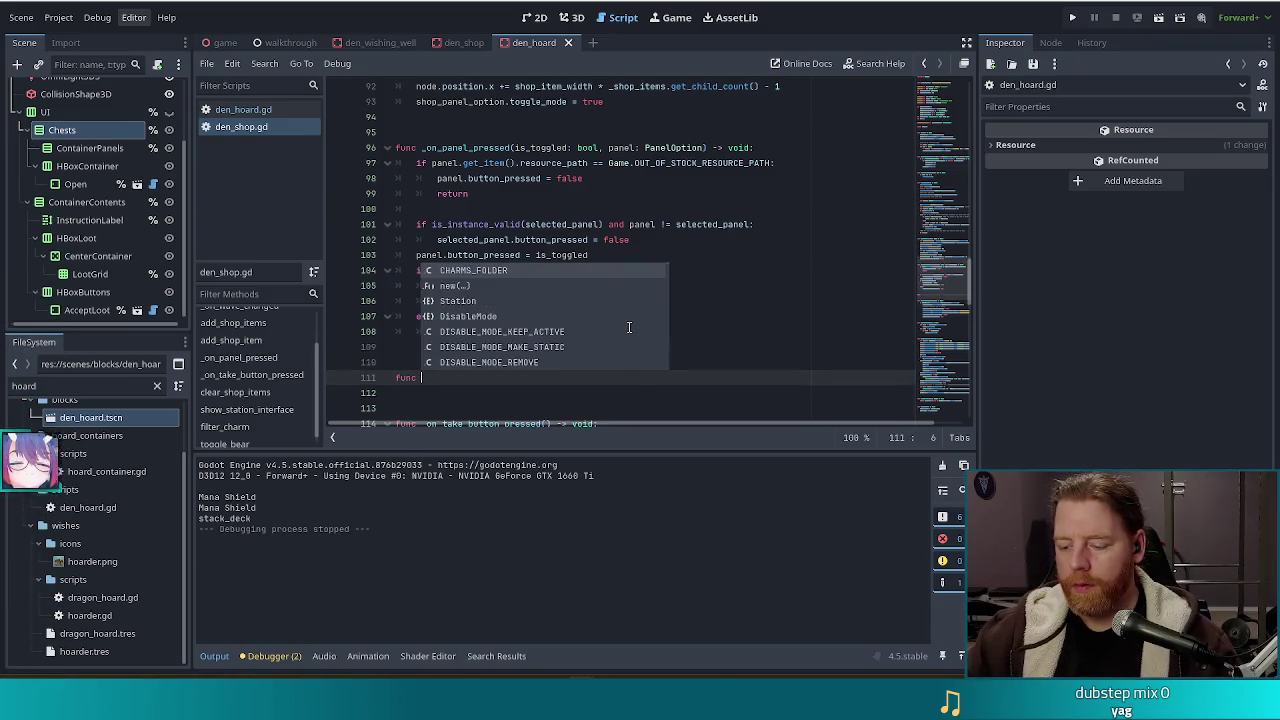
pyautogui.click(241, 111)
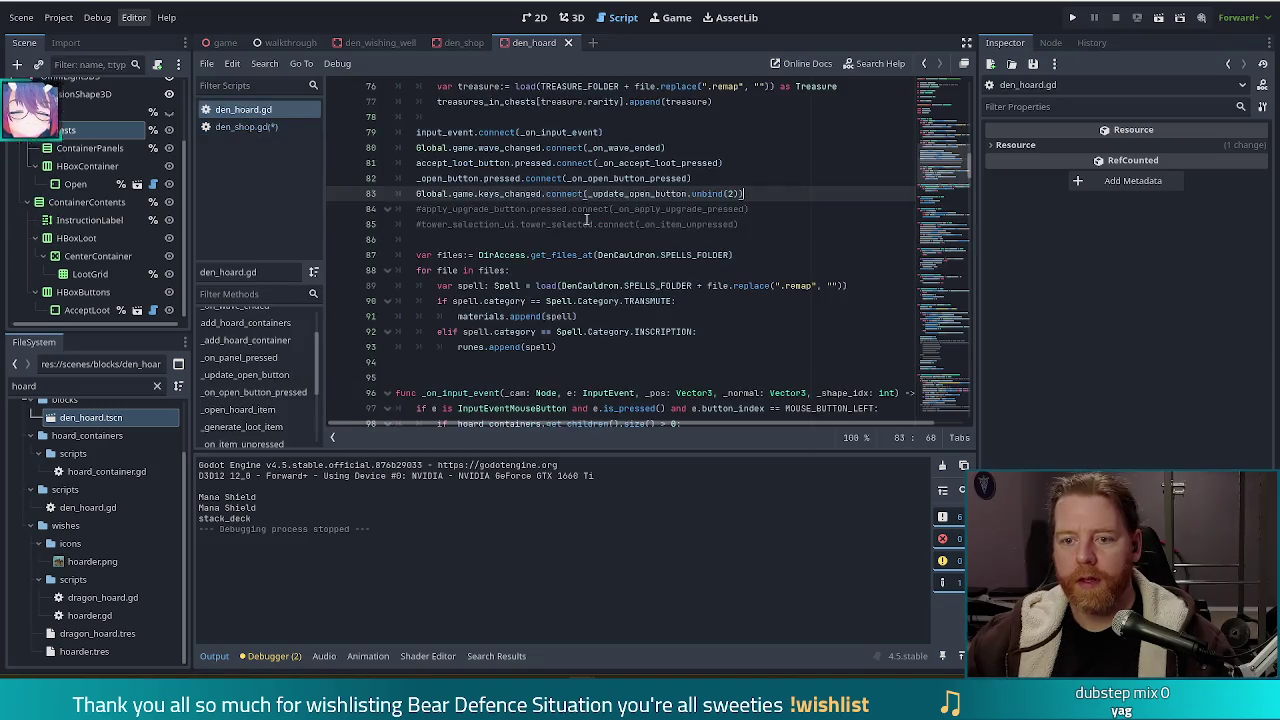
pyautogui.scroll(-2, 283, 405)
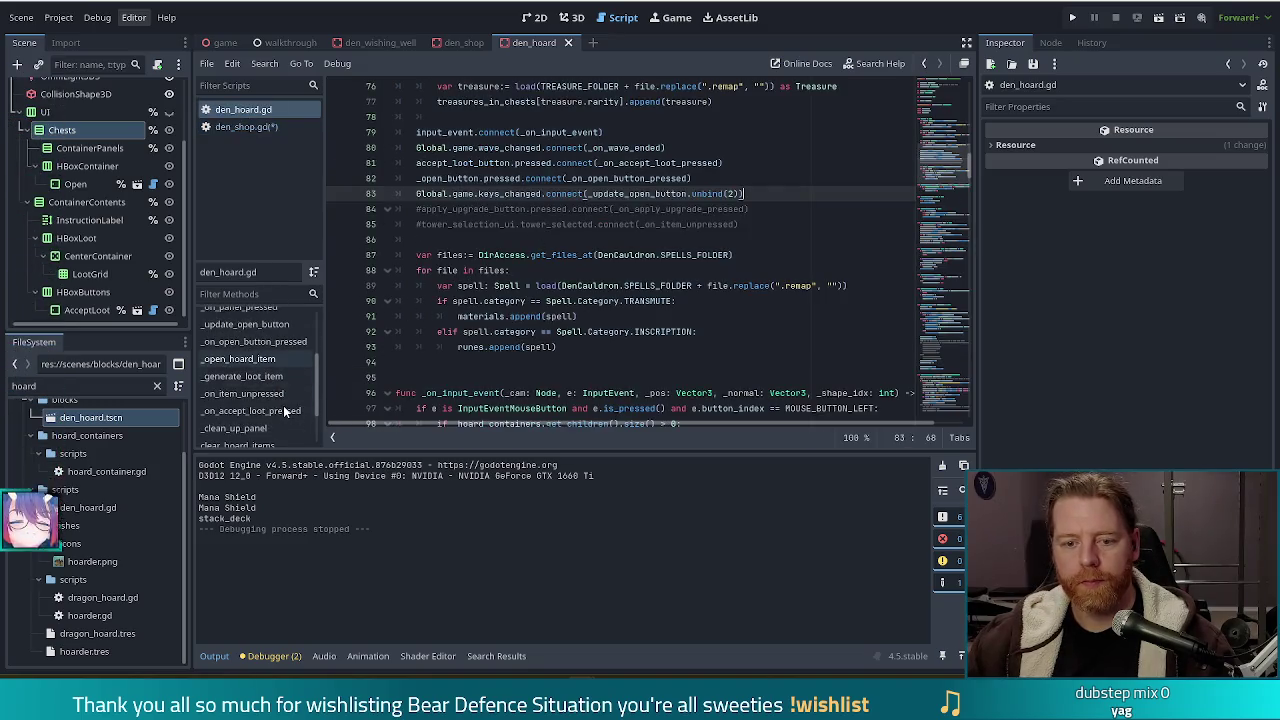
pyautogui.scroll(-1, 283, 405)
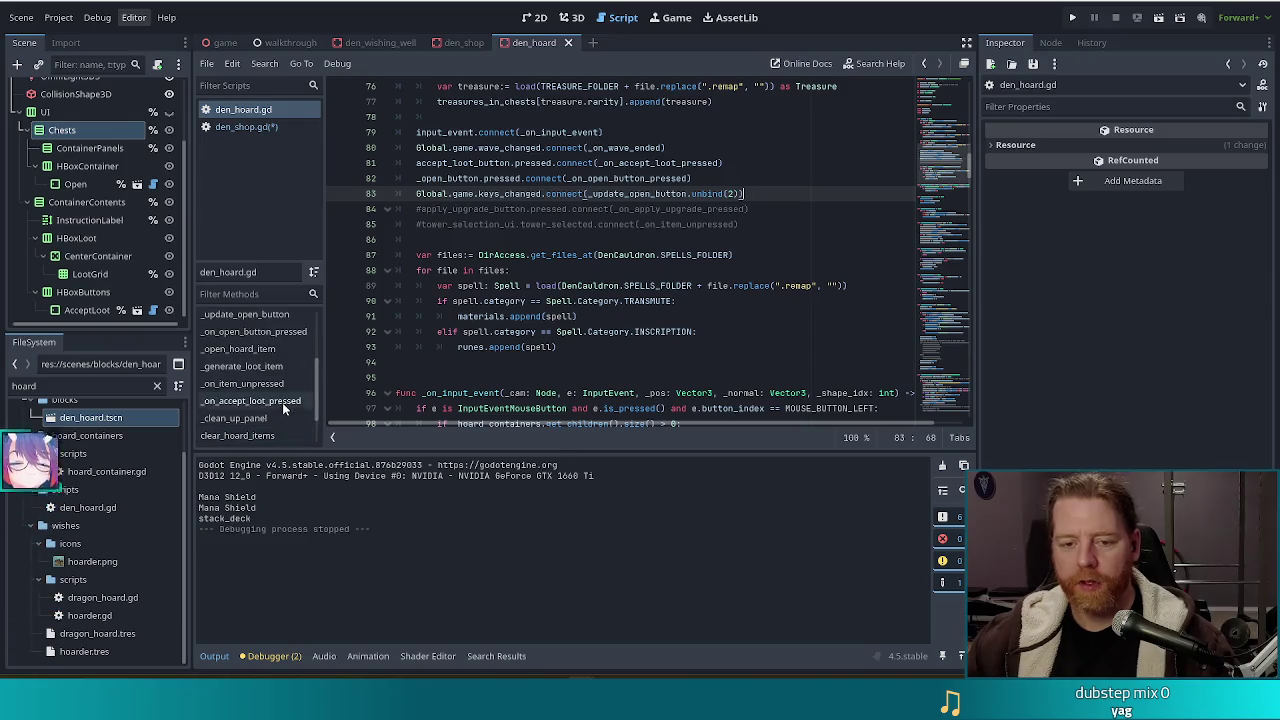
pyautogui.click(265, 316)
pyautogui.click(605, 300)
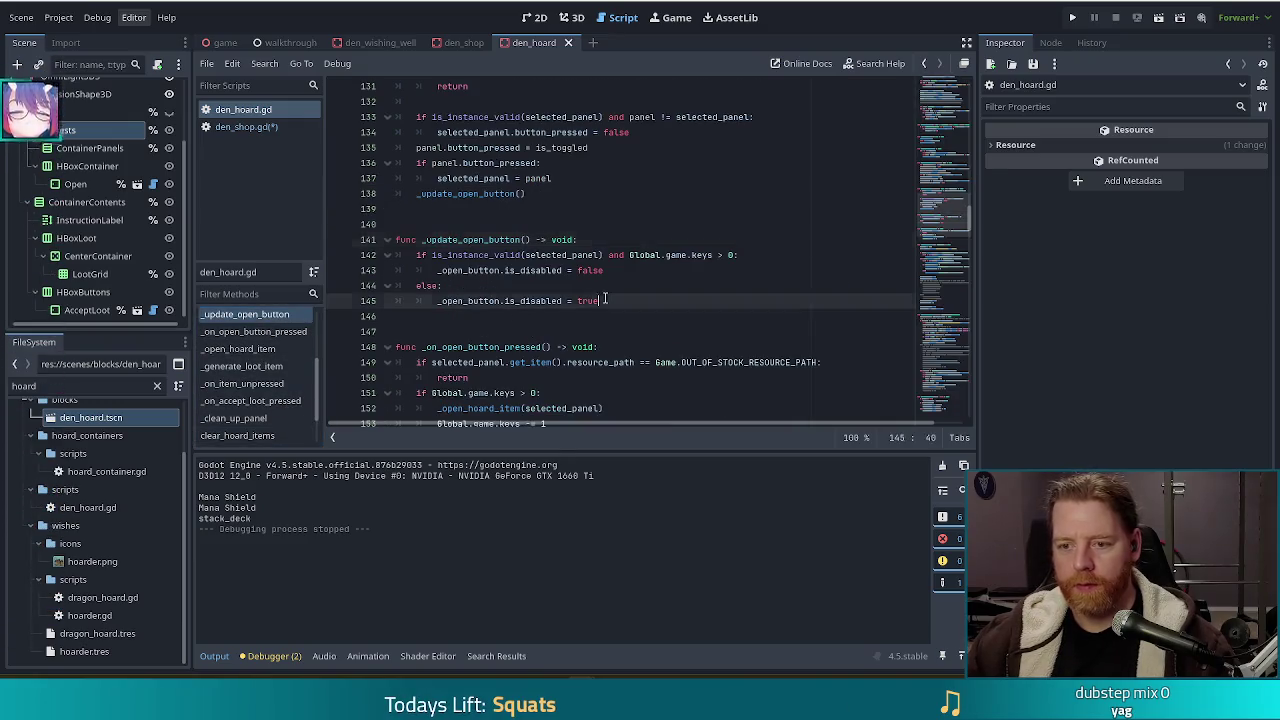
pyautogui.moveTo(605, 300); pyautogui.dragTo(612, 221)
pyautogui.hotkey('ctrl', 'c')
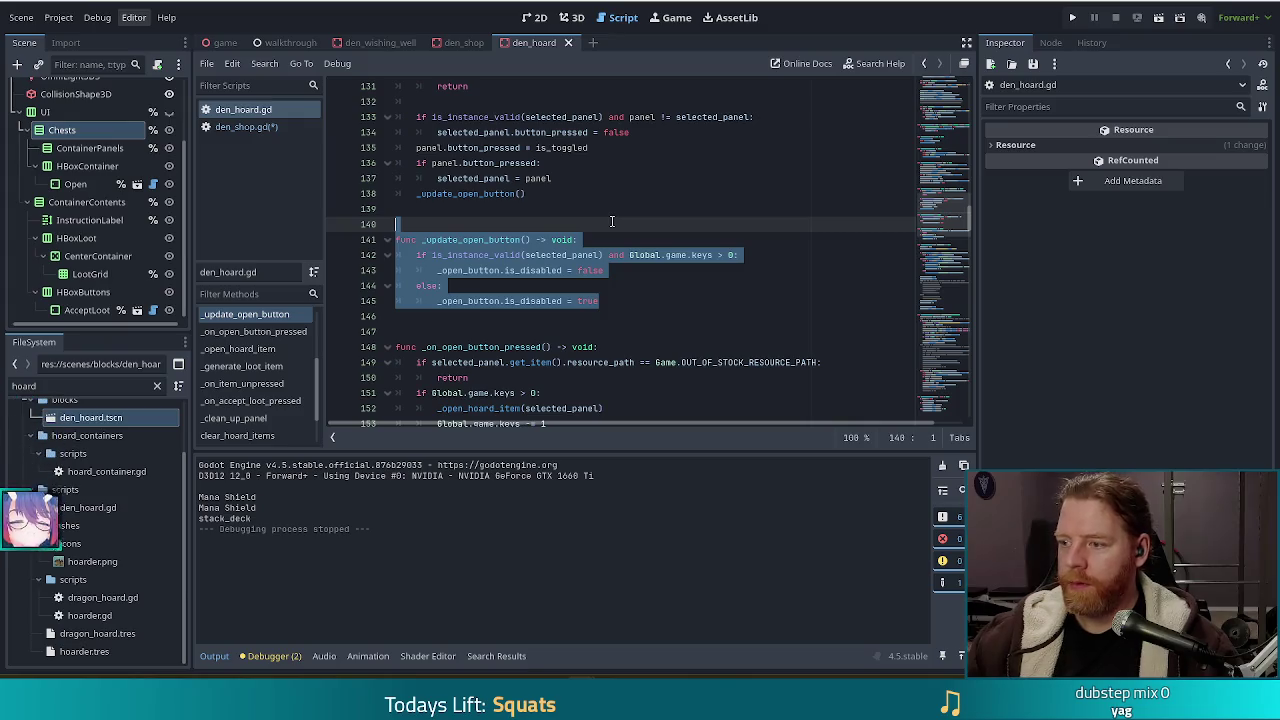
# Paste the _update_open_button function into den_shop.gd below _on_panel_pressed
pyautogui.click(230, 126)
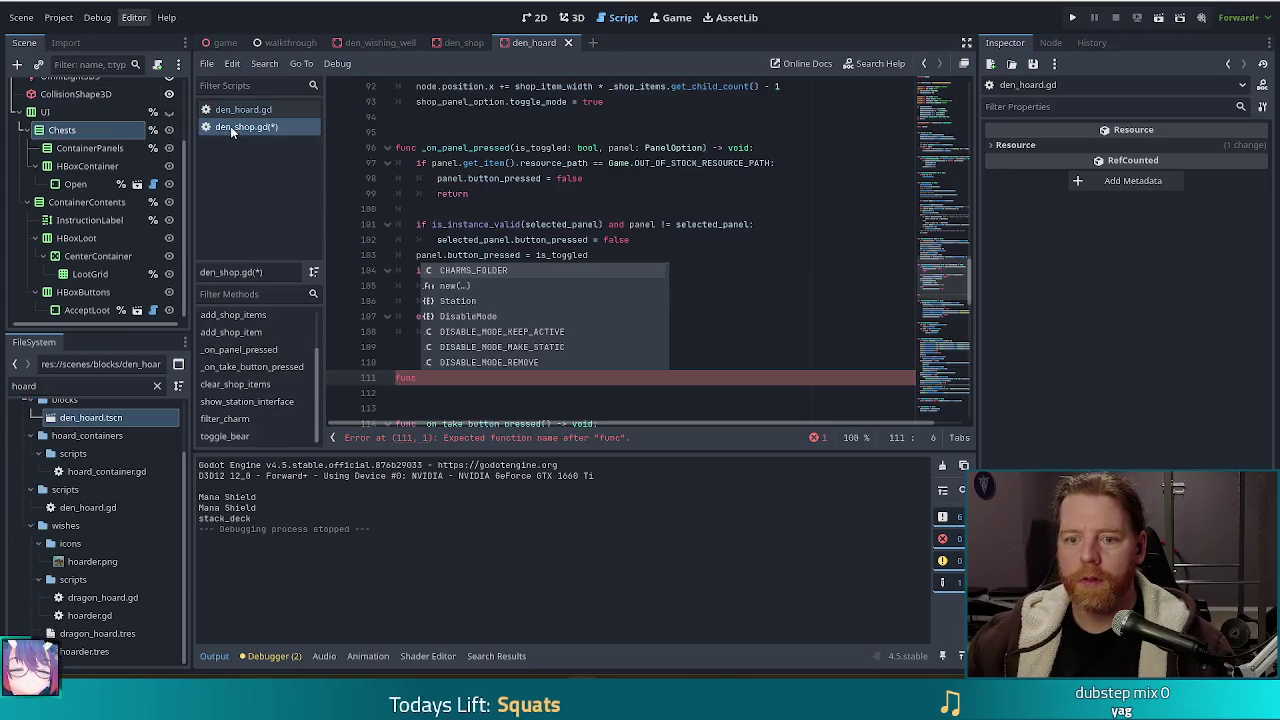
pyautogui.press('Escape')
pyautogui.doubleClick(406, 377)
pyautogui.hotkey('ctrl', 'v')
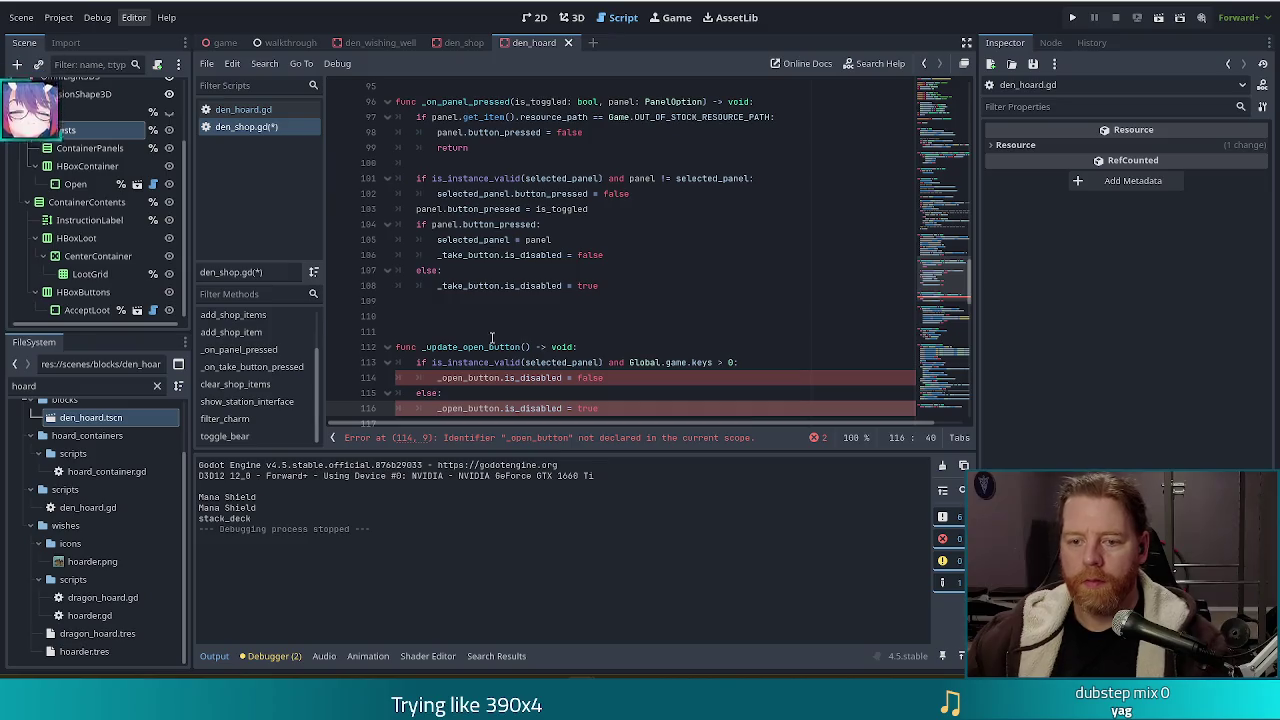
# Remove the blank line above the pasted function and rename it to _update_buy_button
pyautogui.click(491, 338)
pyautogui.press('Delete')
pyautogui.click(484, 331)
pyautogui.press('BackSpace')
pyautogui.press('BackSpace')
pyautogui.press('BackSpace')
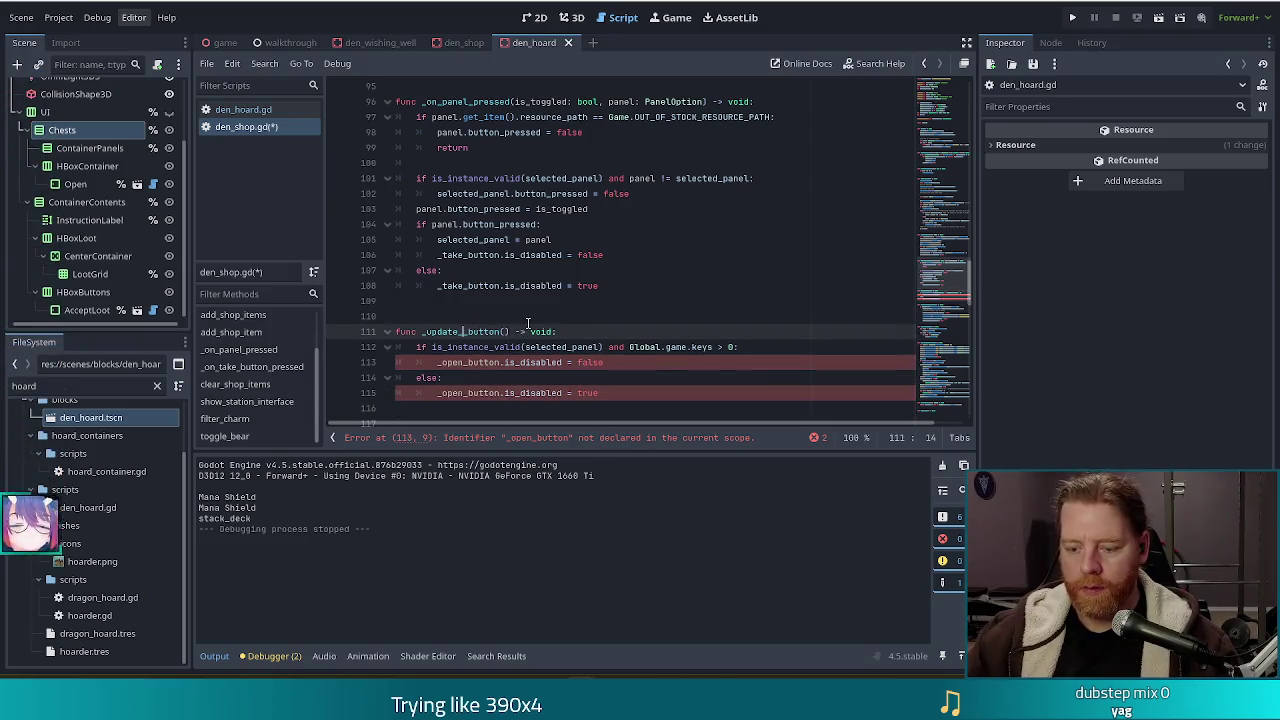
pyautogui.write('buy')
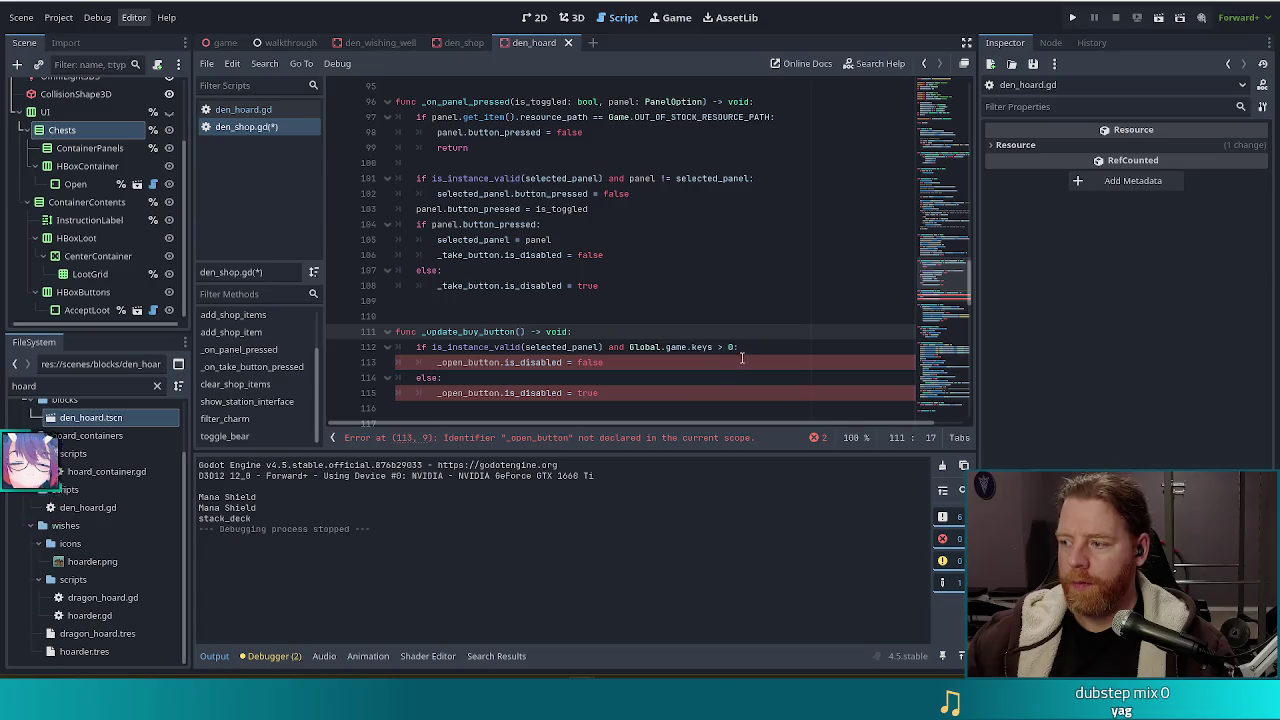
pyautogui.press('Down')
pyautogui.press('Down')
pyautogui.press('Down')
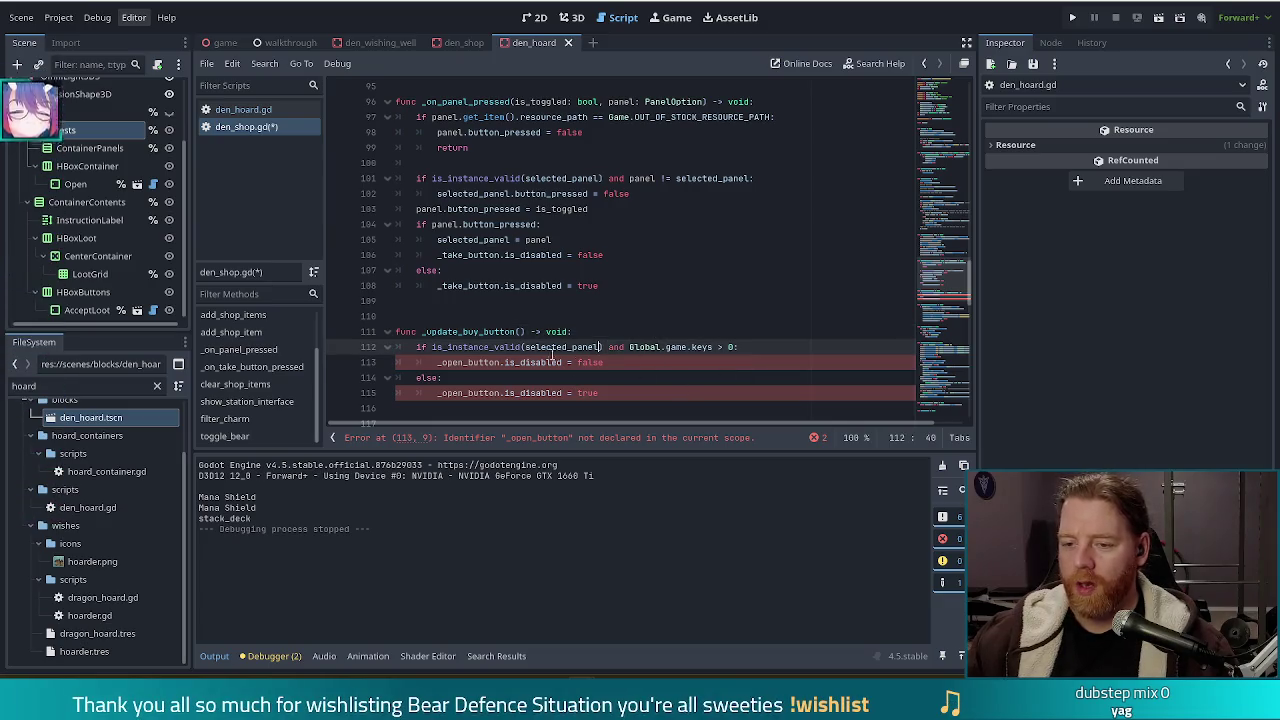
# Change _open_button to _take_button on line 113
pyautogui.click(670, 360)
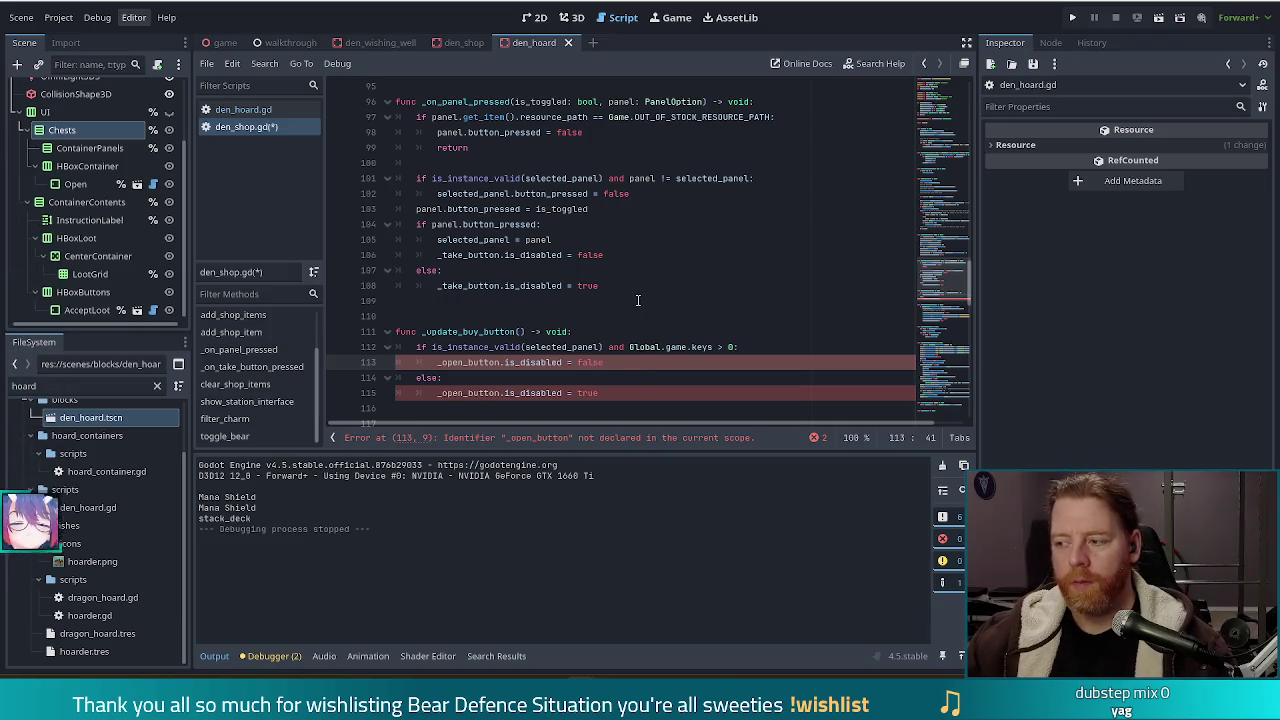
pyautogui.scroll(-1, 634, 300)
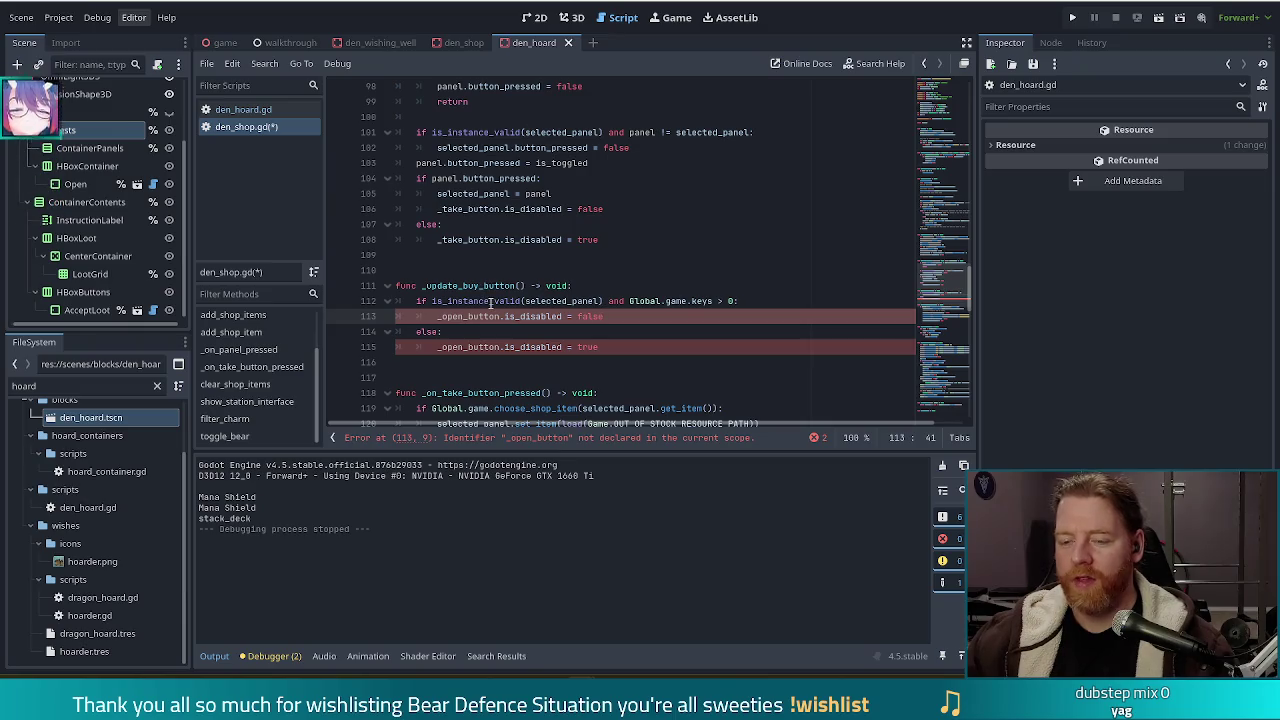
pyautogui.moveTo(490, 302)
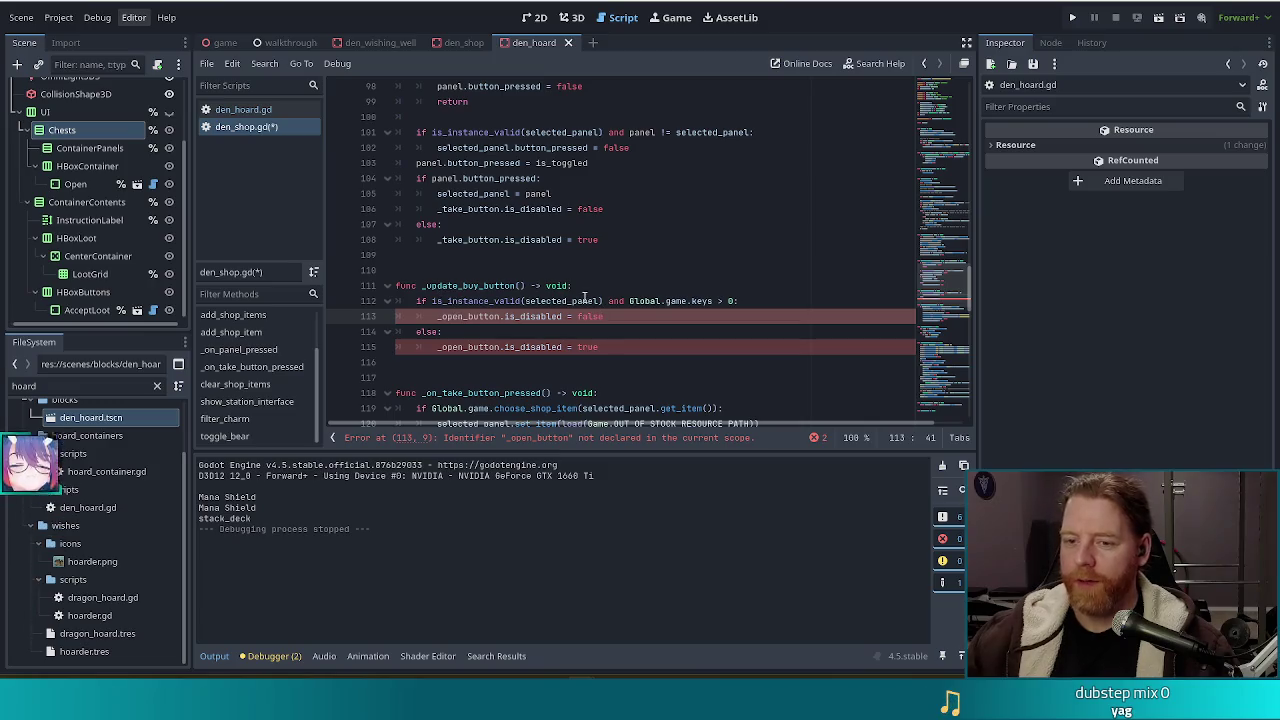
pyautogui.click(461, 317)
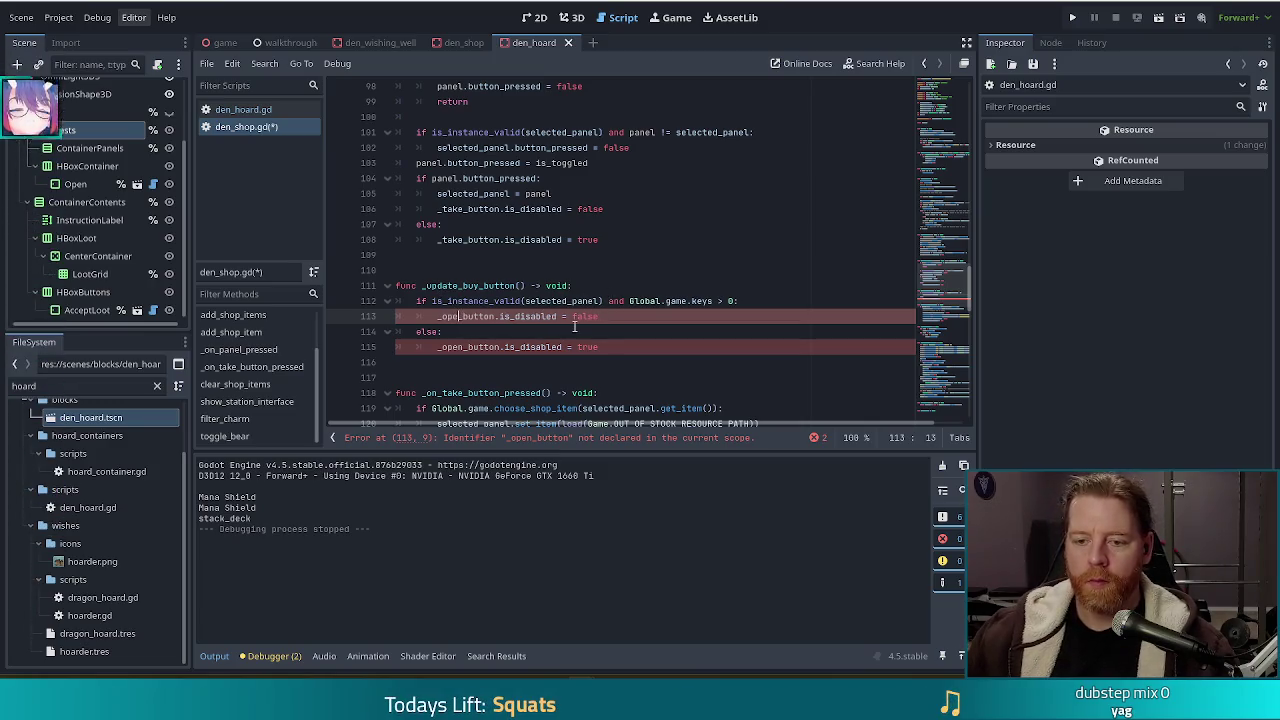
pyautogui.press('BackSpace')
pyautogui.press('BackSpace')
pyautogui.press('BackSpace')
pyautogui.press('Delete')
pyautogui.write('but')
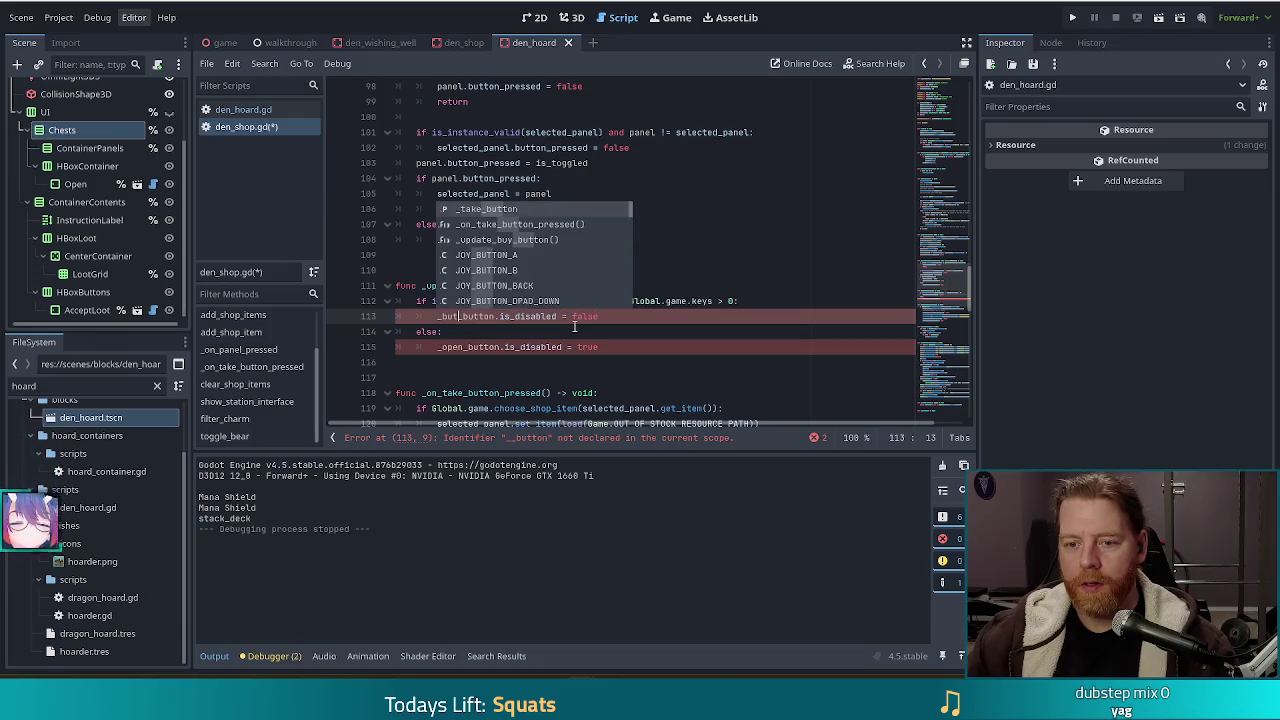
pyautogui.press('BackSpace')
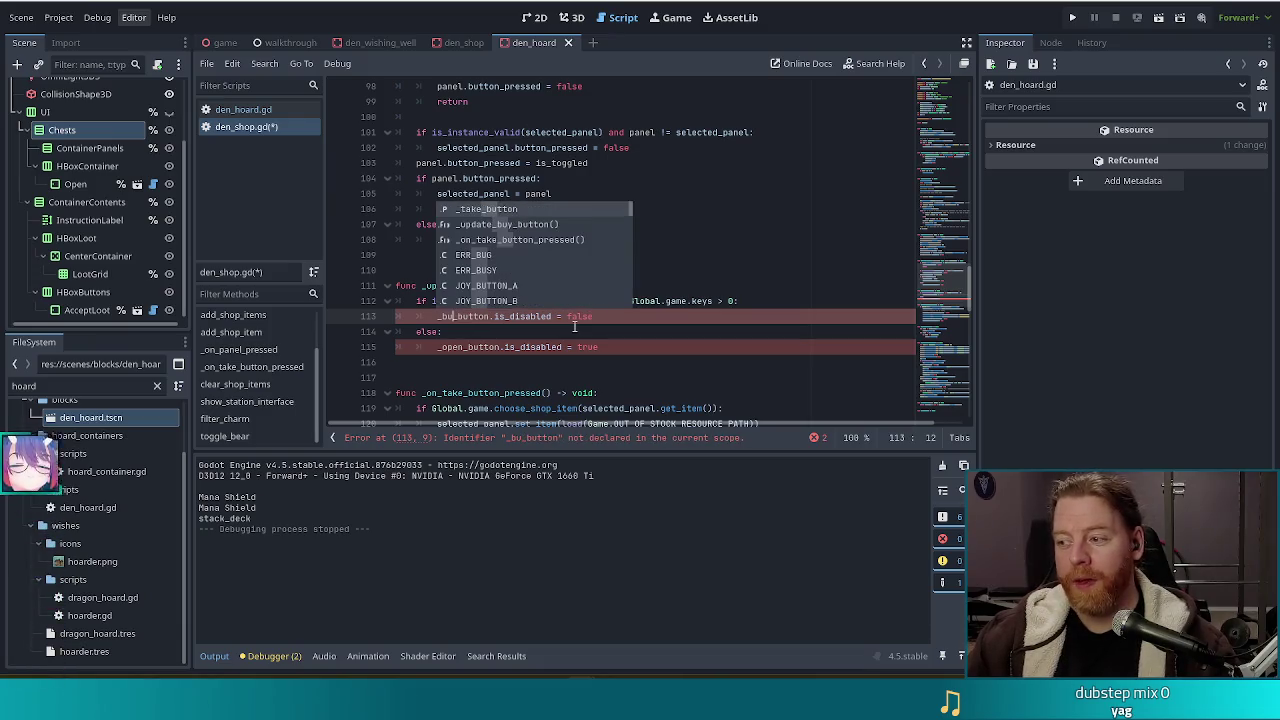
pyautogui.press('BackSpace')
pyautogui.press('BackSpace')
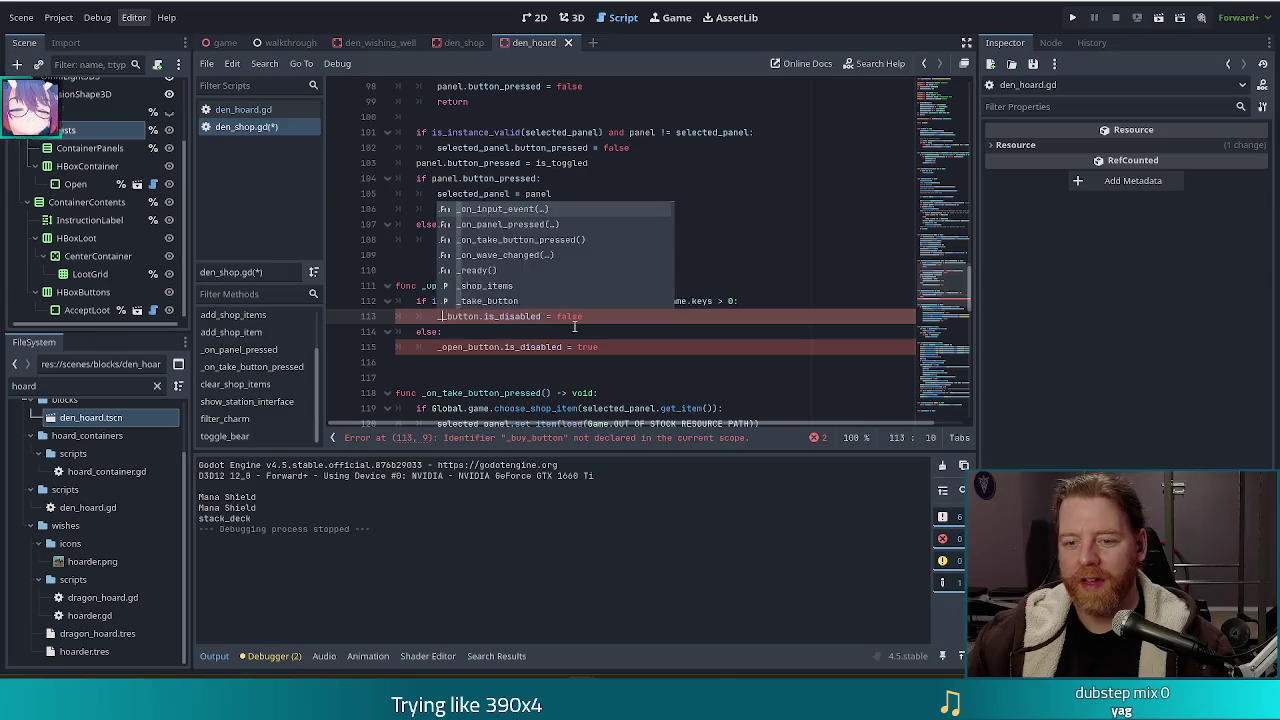
pyautogui.write('take')
pyautogui.press('Tab')
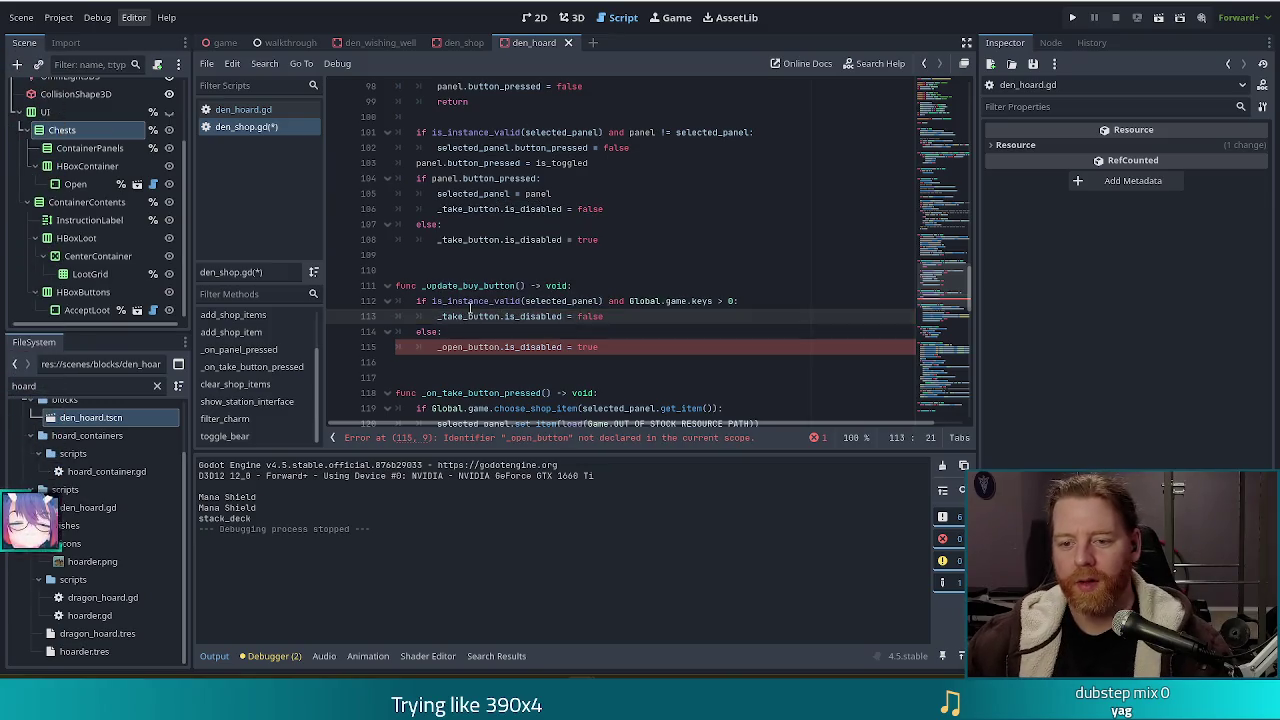
# Replace _open_button with _take_button on line 115
pyautogui.moveTo(468, 316)
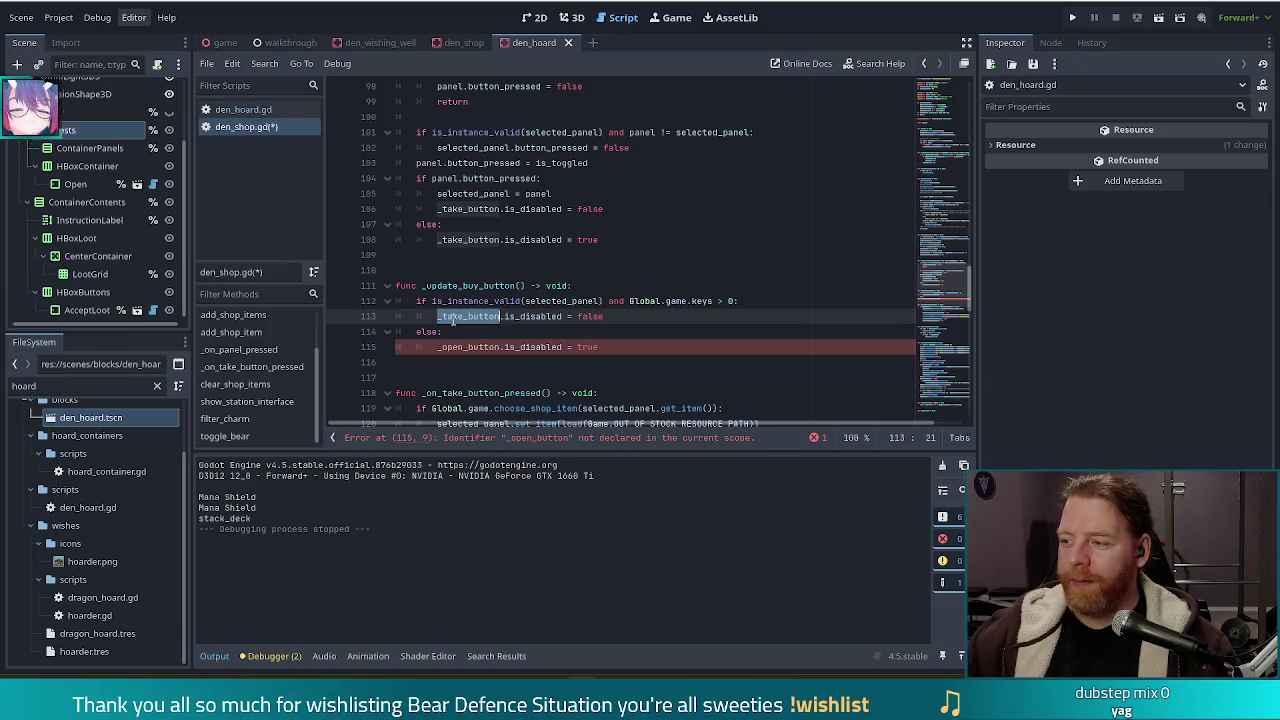
pyautogui.click(463, 344)
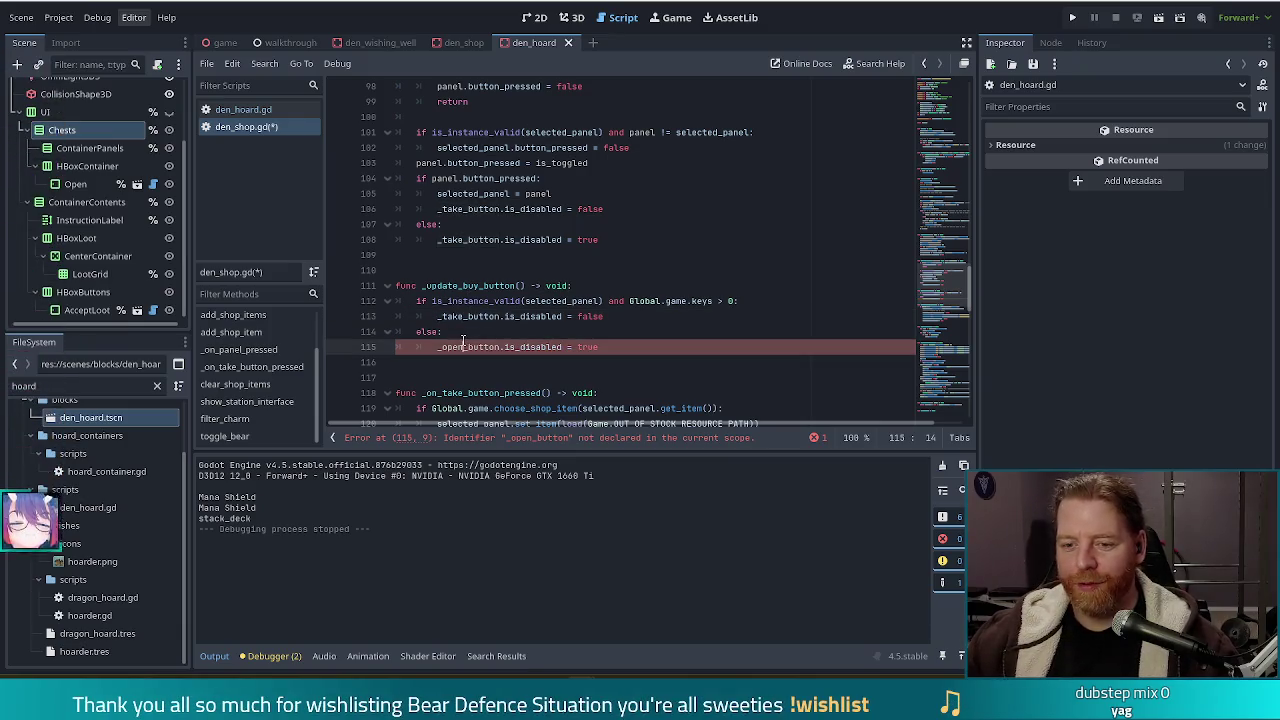
pyautogui.doubleClick(463, 344)
pyautogui.write('_take_button')
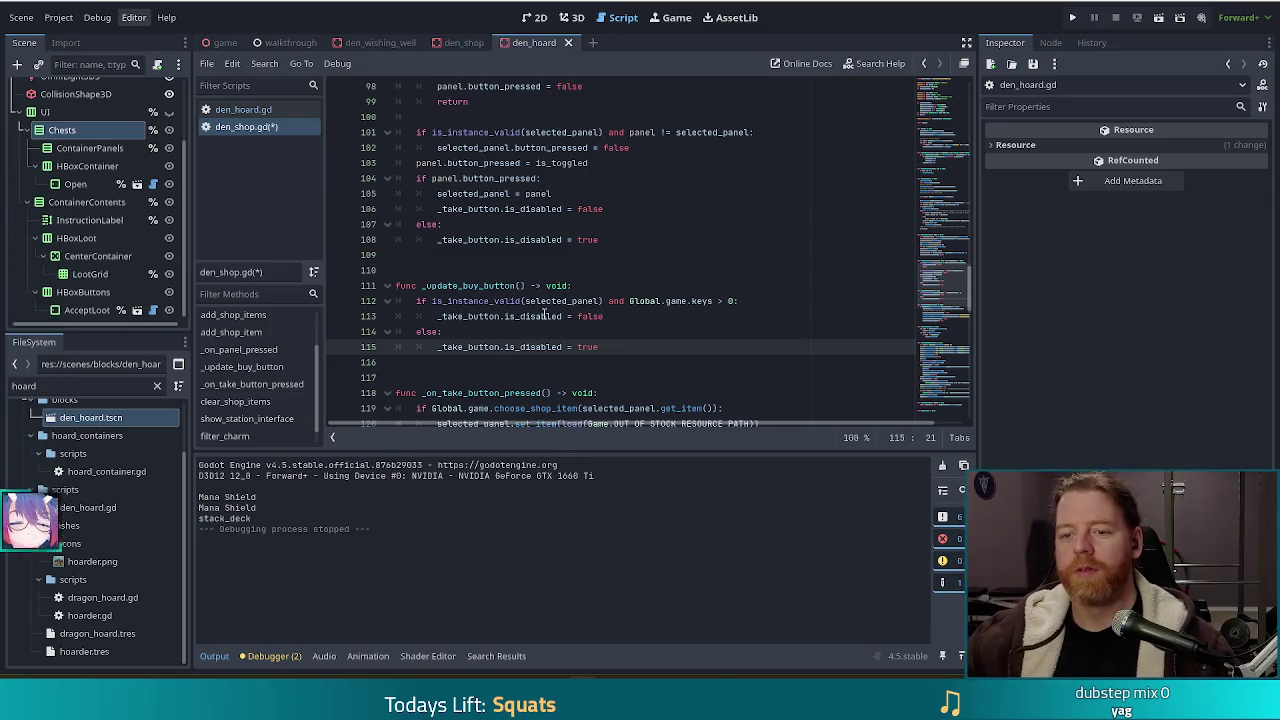
pyautogui.click(638, 314)
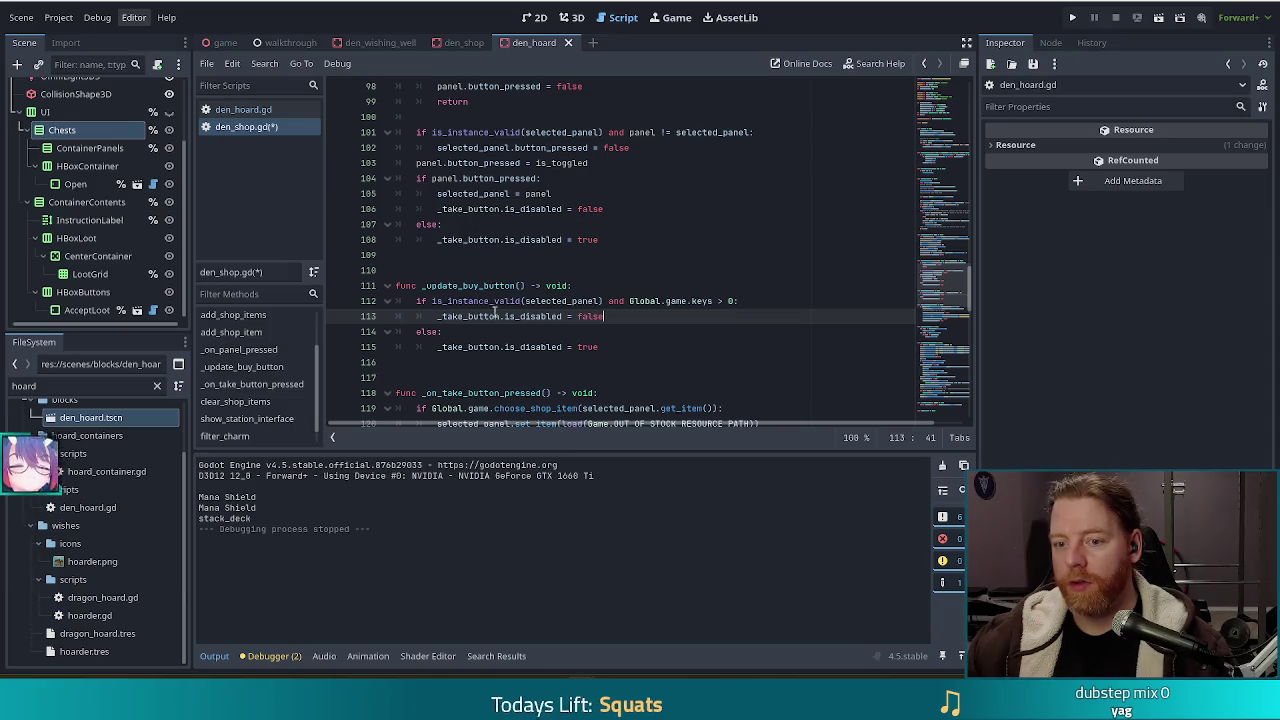
# Replace 'keys > 0' on line 112 with 'gold > selected_panel.get_item().base_cost' and save den_shop.gd
pyautogui.click(701, 300)
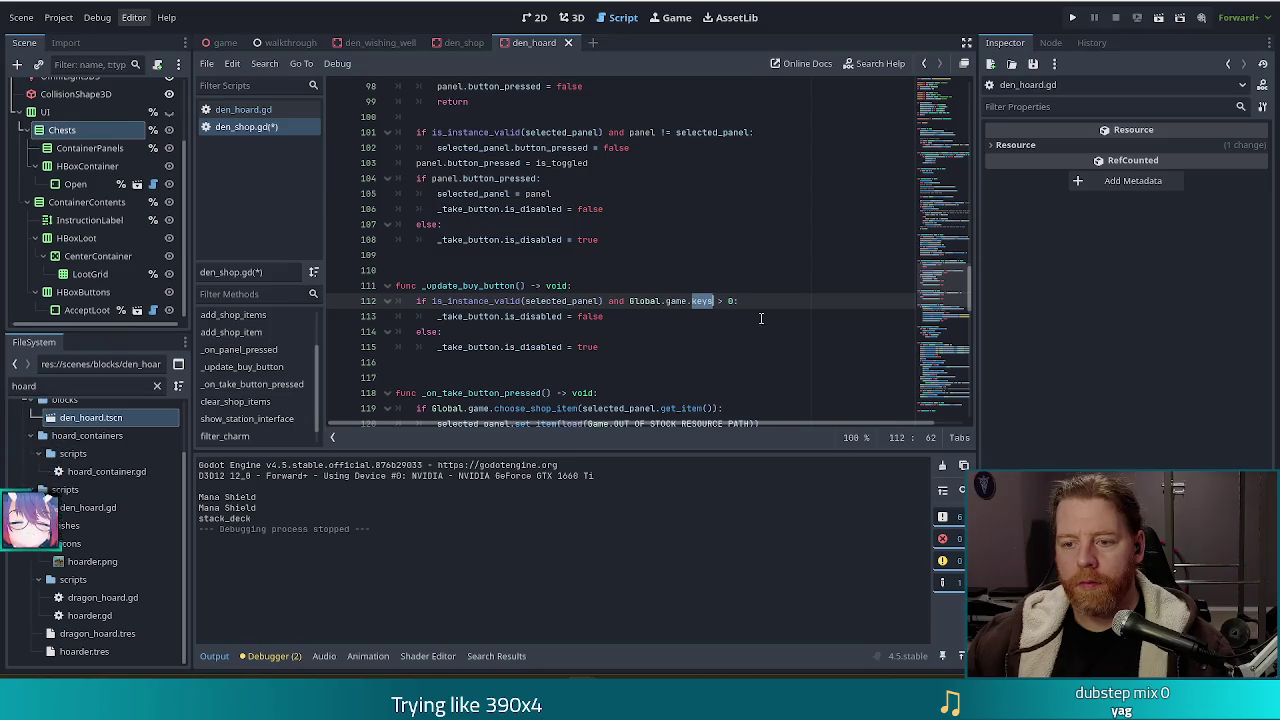
pyautogui.click(733, 300)
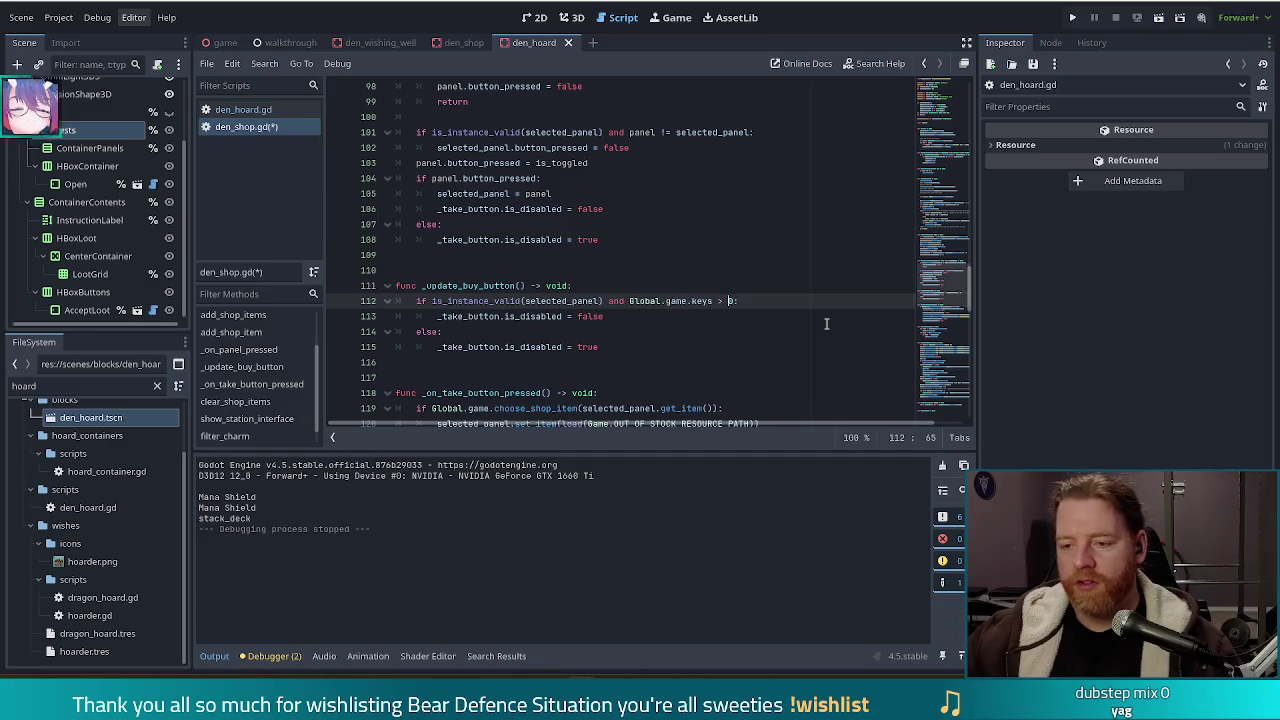
pyautogui.press('Left')
pyautogui.press('Left')
pyautogui.press('Left')
pyautogui.press('BackSpace')
pyautogui.press('BackSpace')
pyautogui.press('BackSpace')
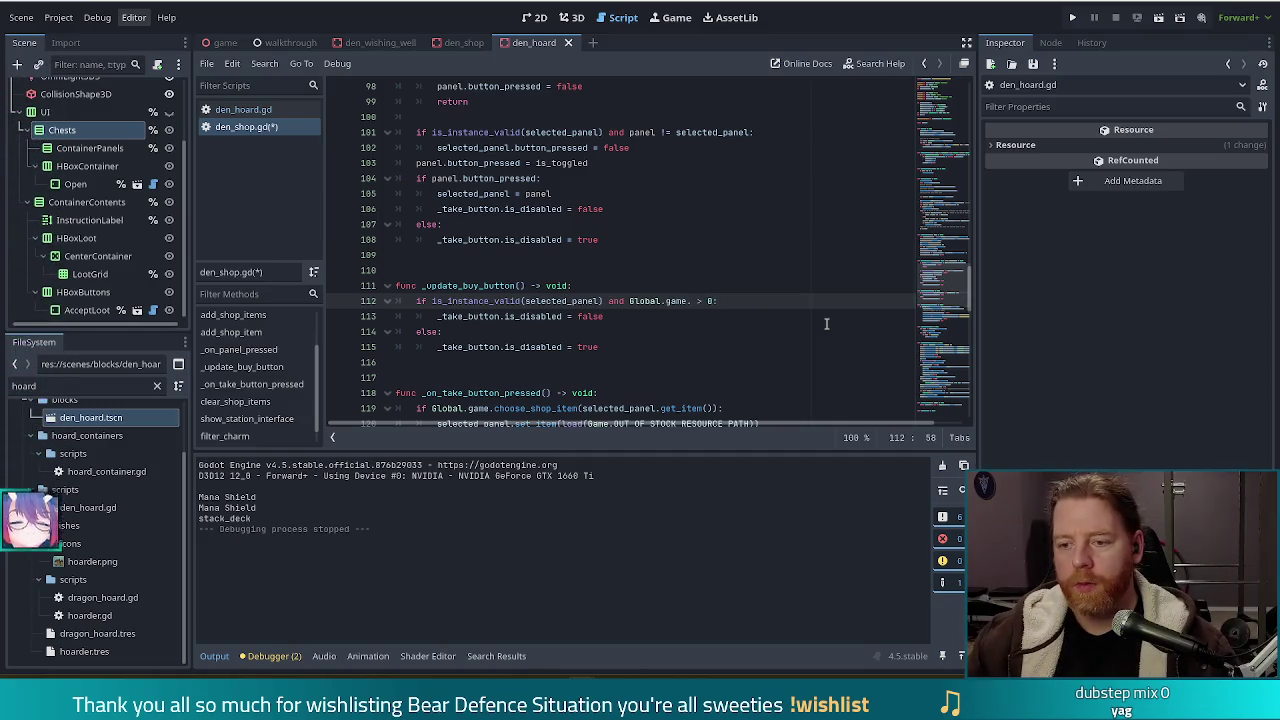
pyautogui.write('gold > s')
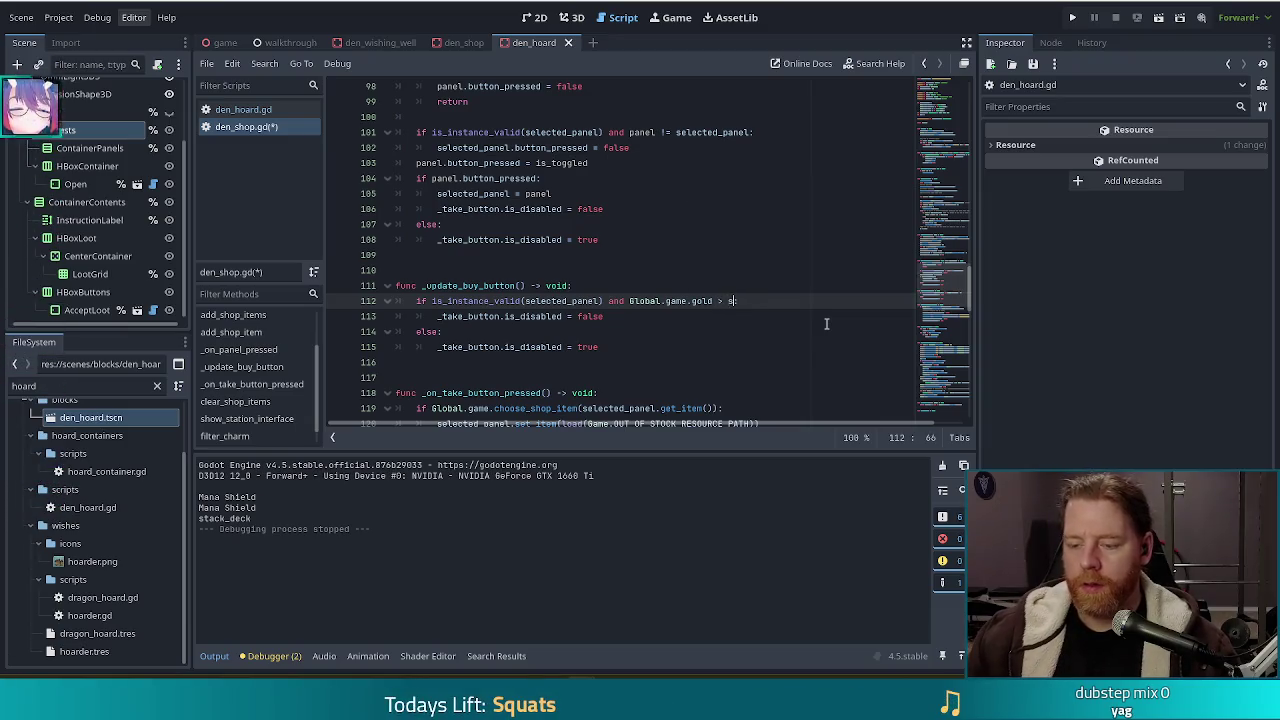
pyautogui.write('elected_panel.:')
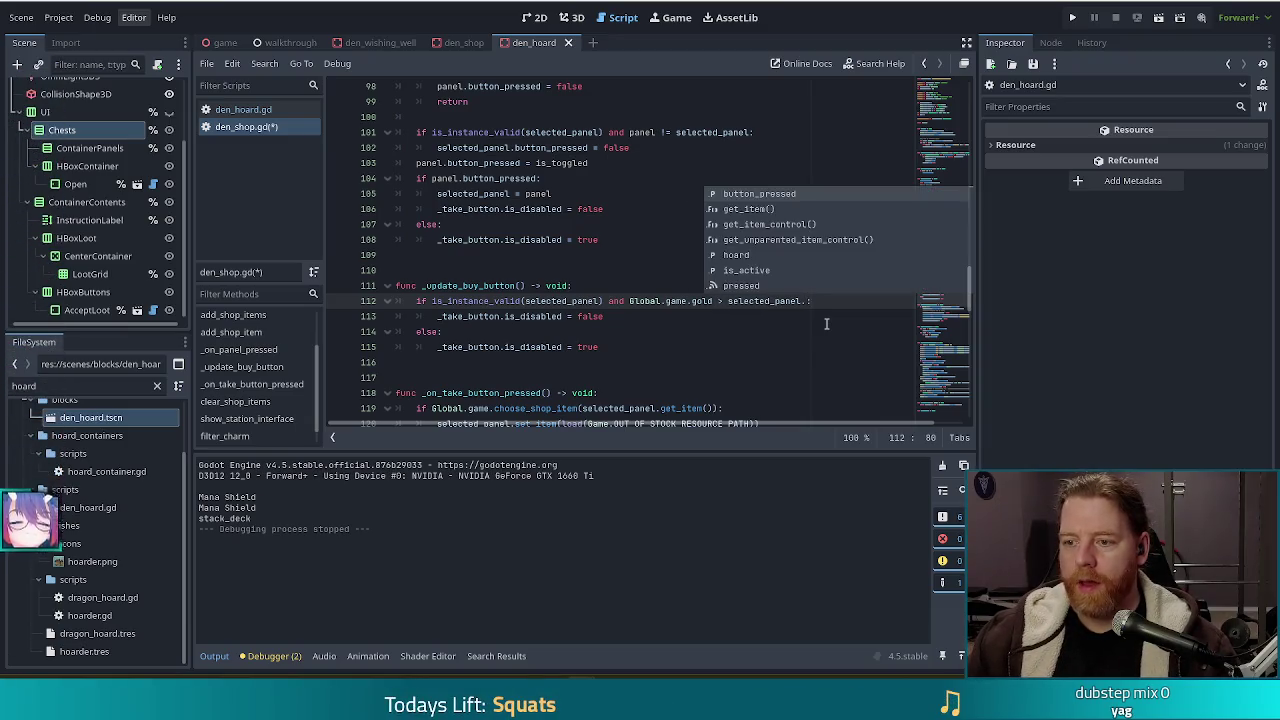
pyautogui.write('it')
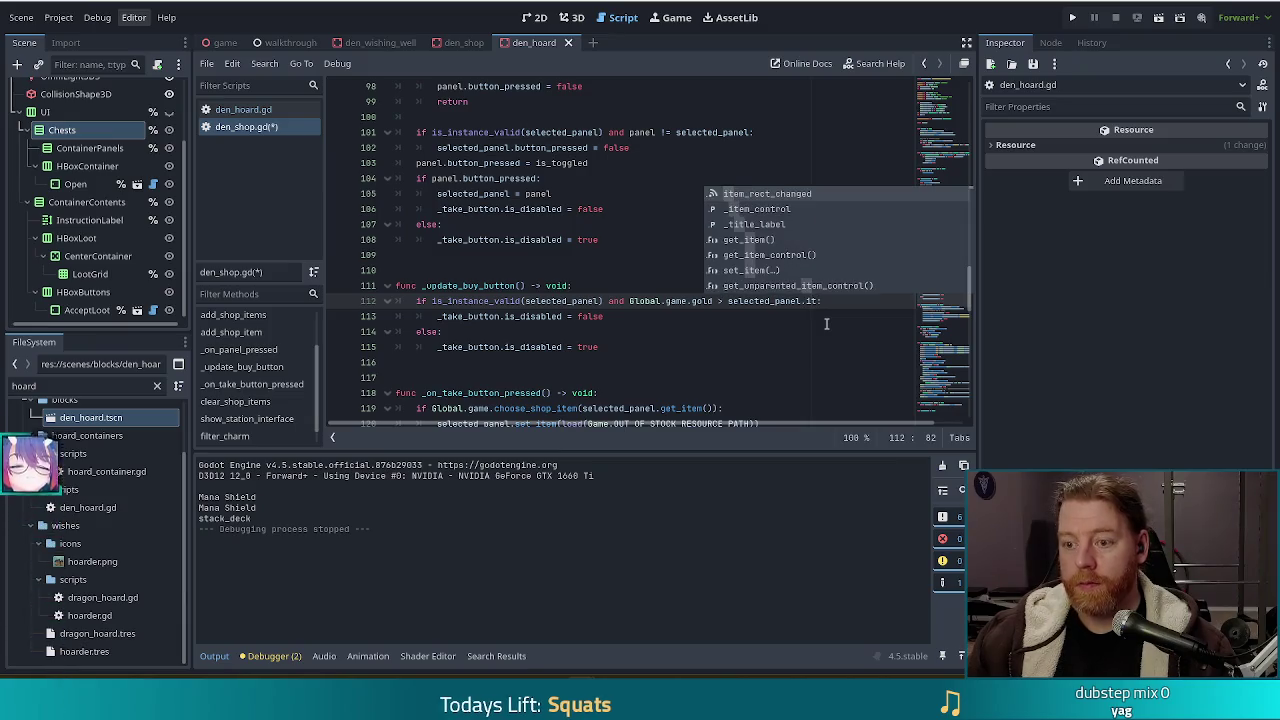
pyautogui.press('Down')
pyautogui.press('Down')
pyautogui.press('Down')
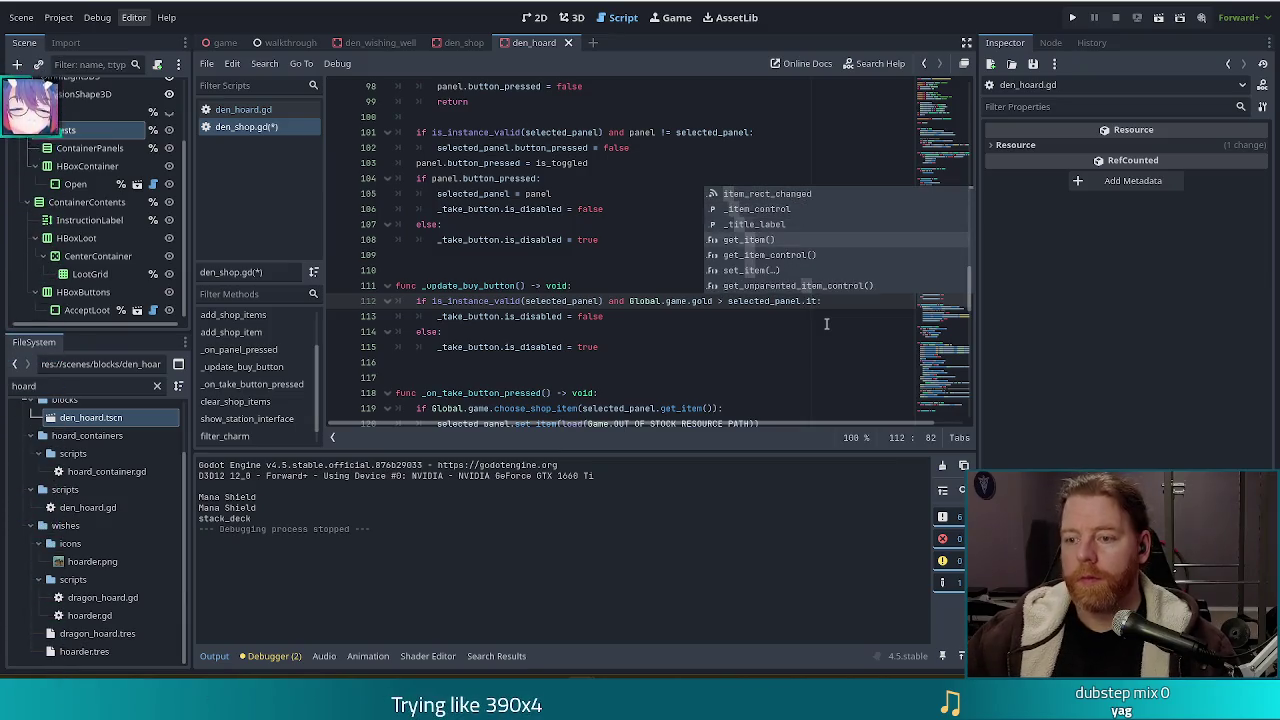
pyautogui.press('Return')
pyautogui.write('.cos')
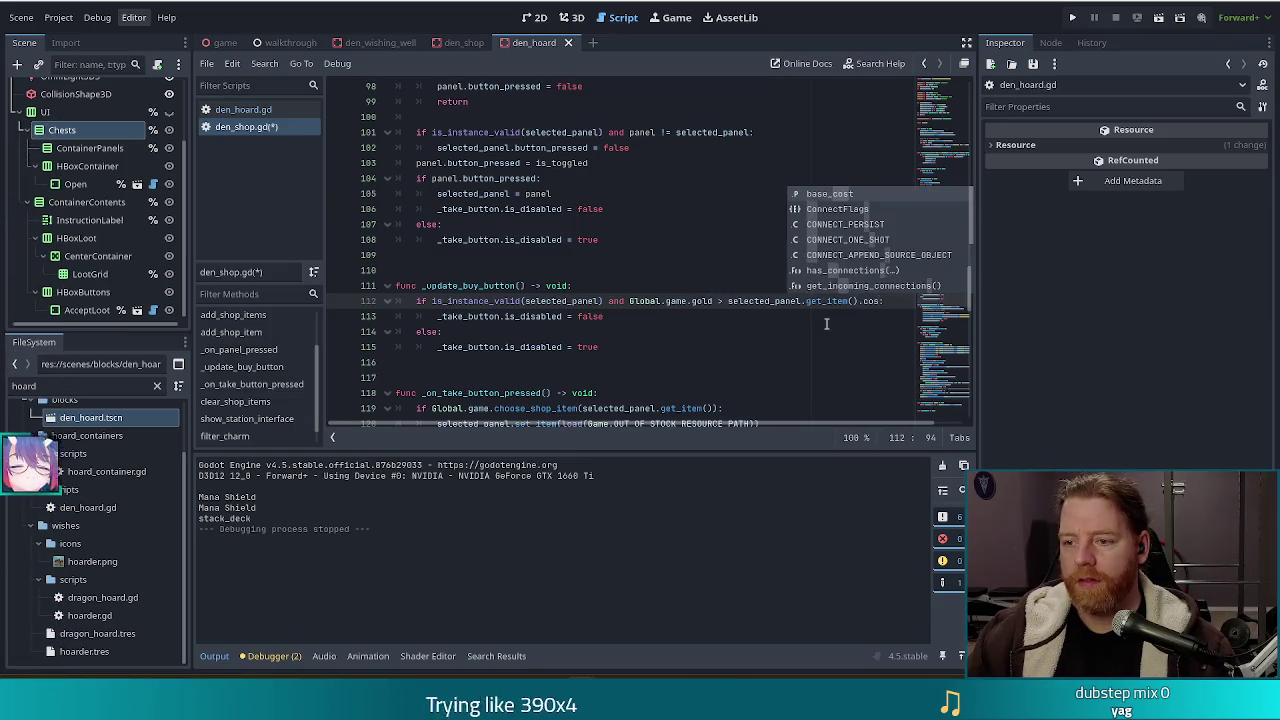
pyautogui.press('Return')
pyautogui.hotkey('ctrl', 's')
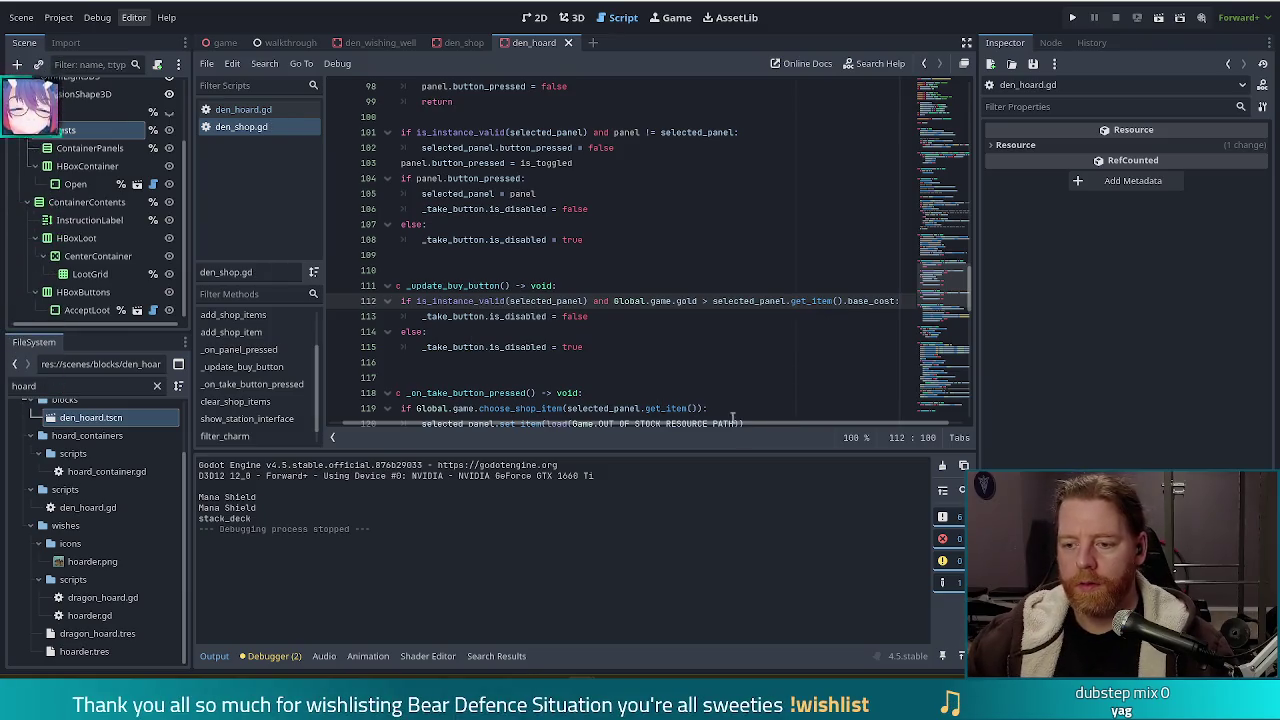
pyautogui.hscroll(-2, 748, 424)
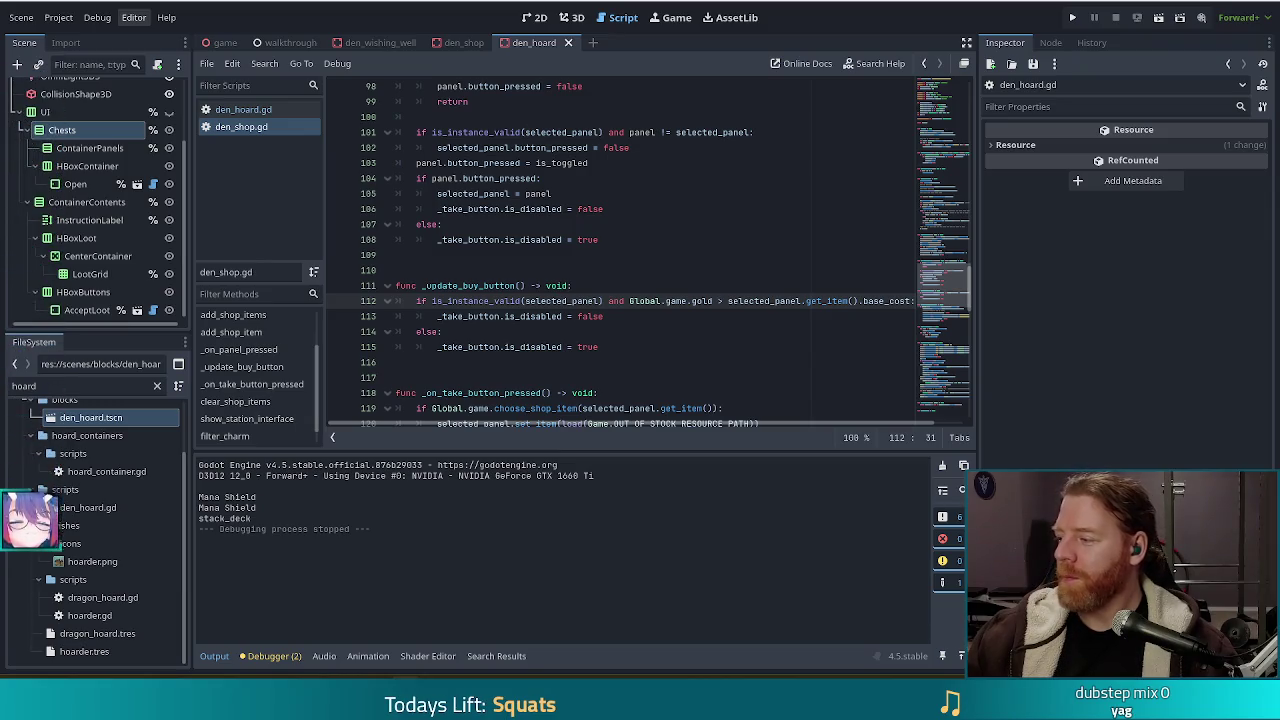
# Run the project, start a new game and open the shop at the counter
pyautogui.click(683, 303)
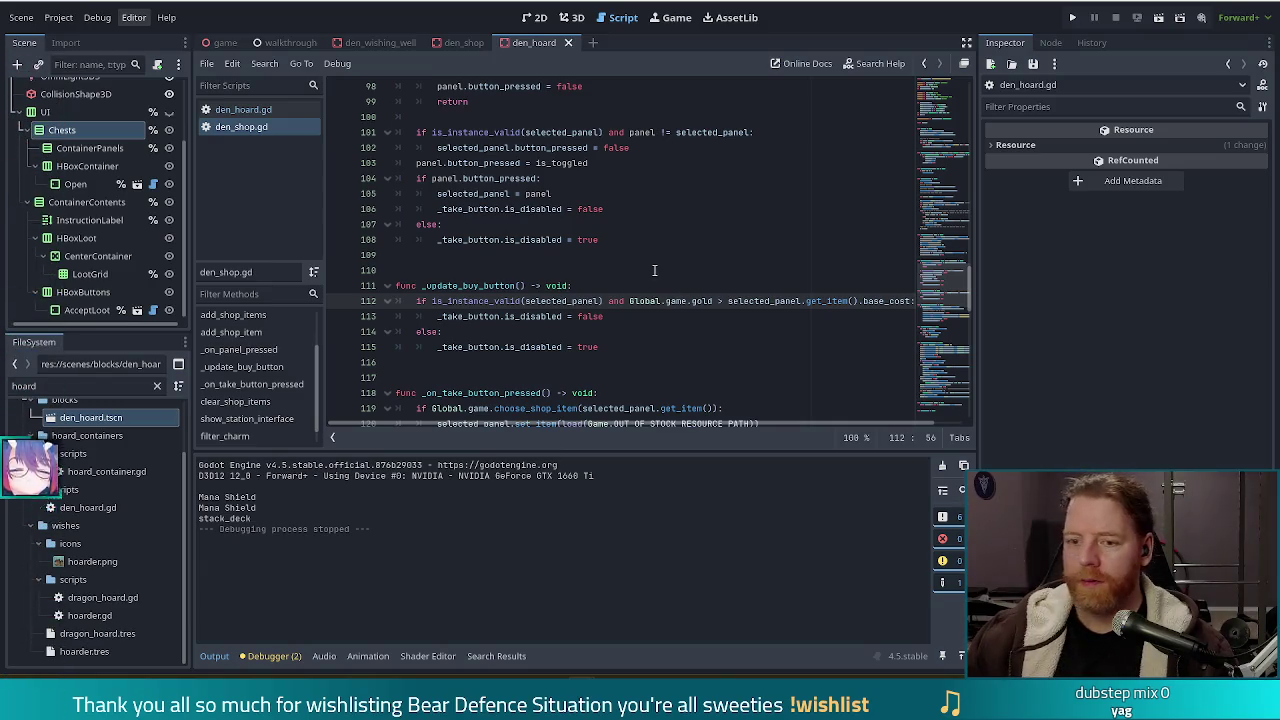
pyautogui.click(645, 316)
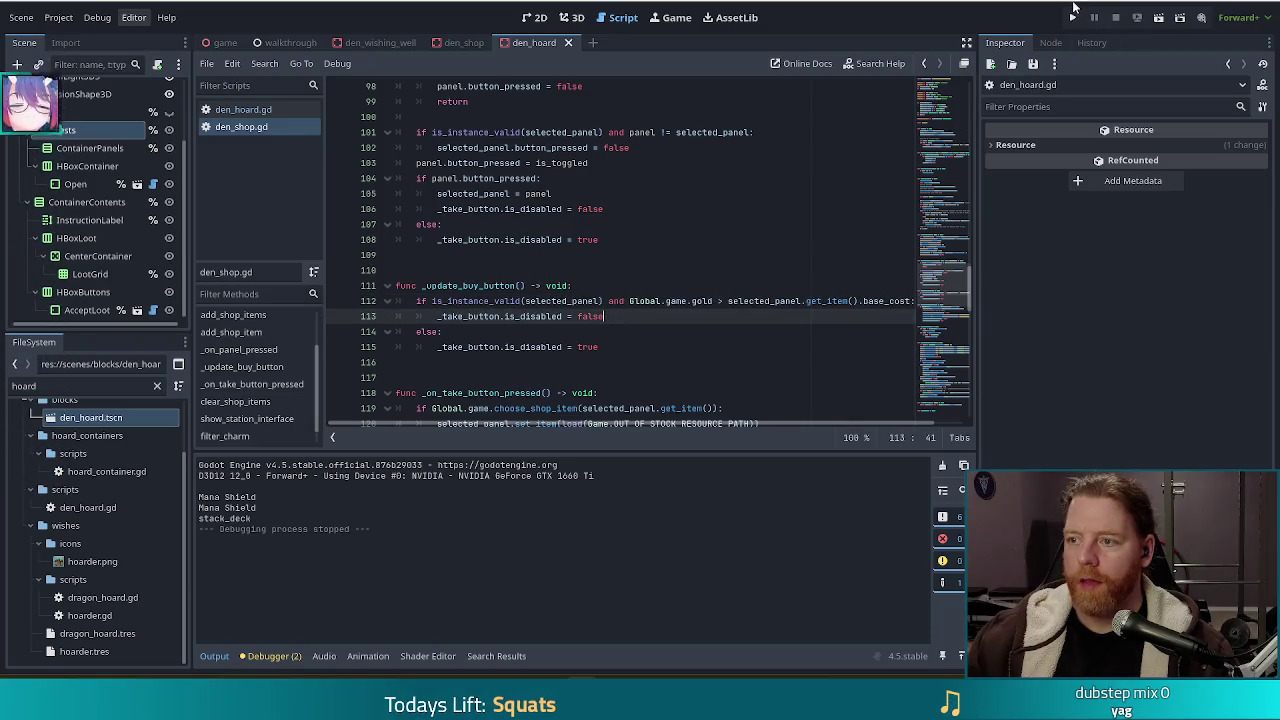
pyautogui.click(1073, 14)
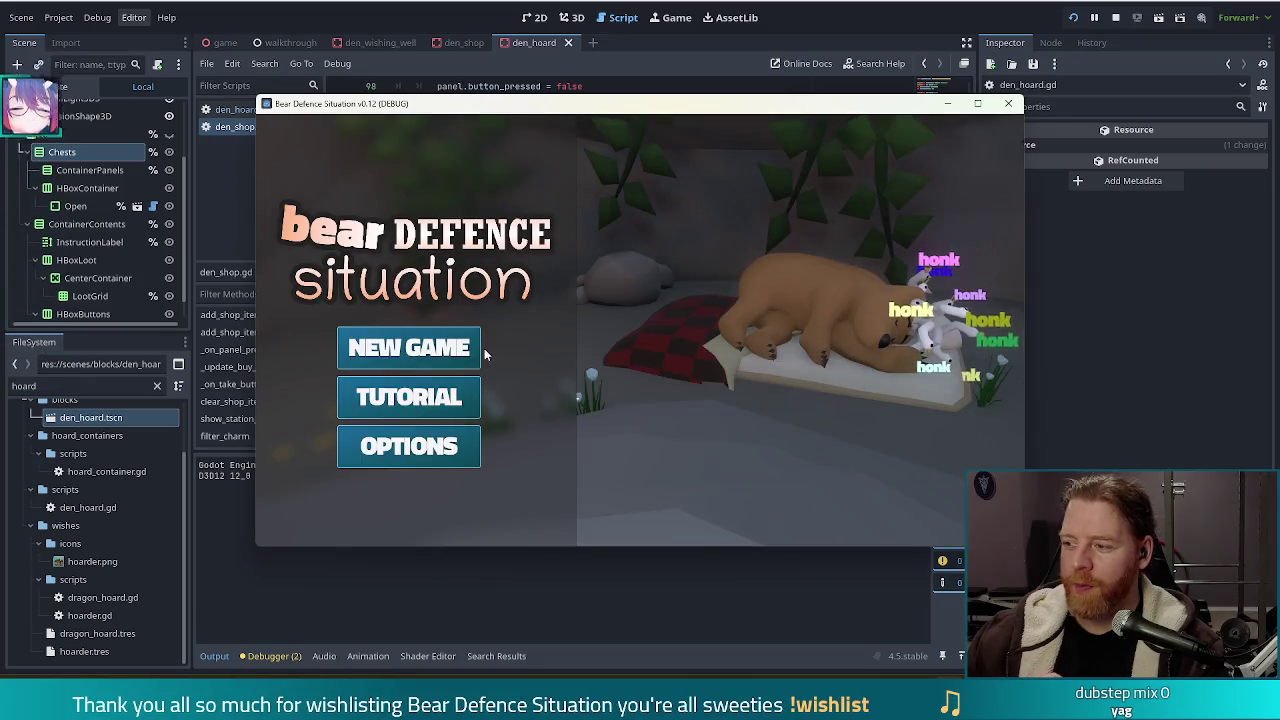
pyautogui.click(462, 348)
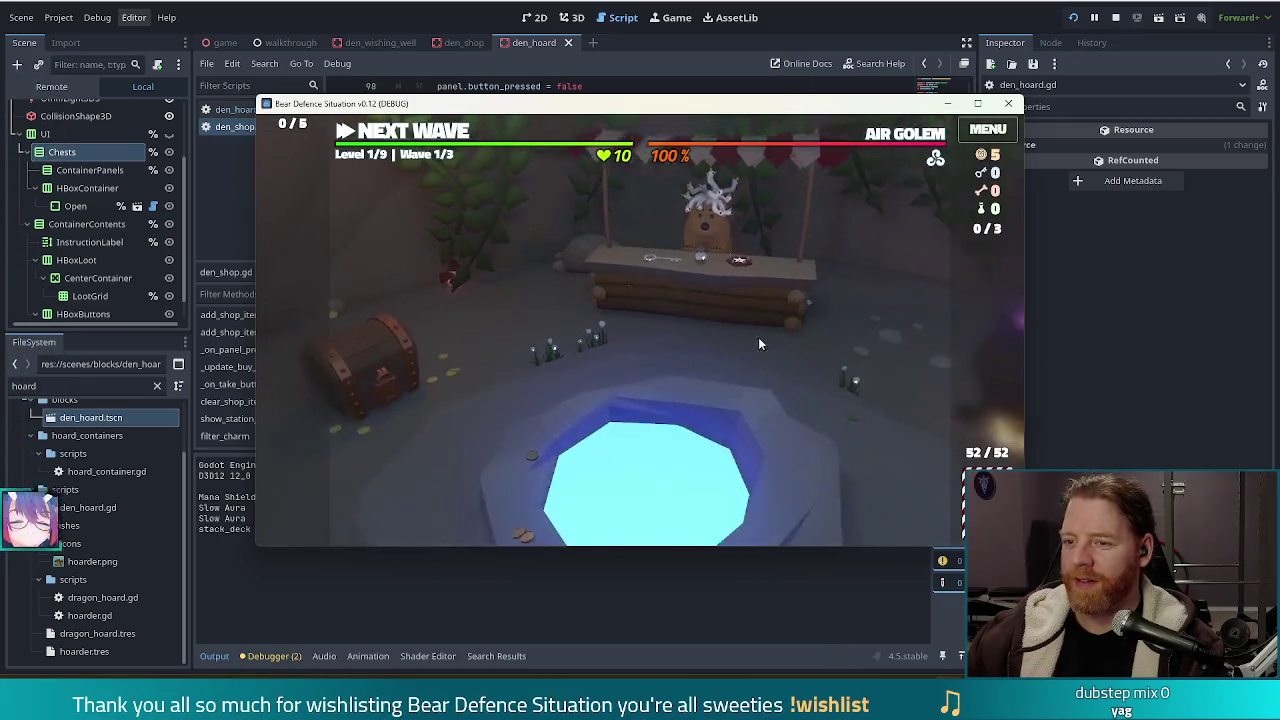
pyautogui.click(628, 261)
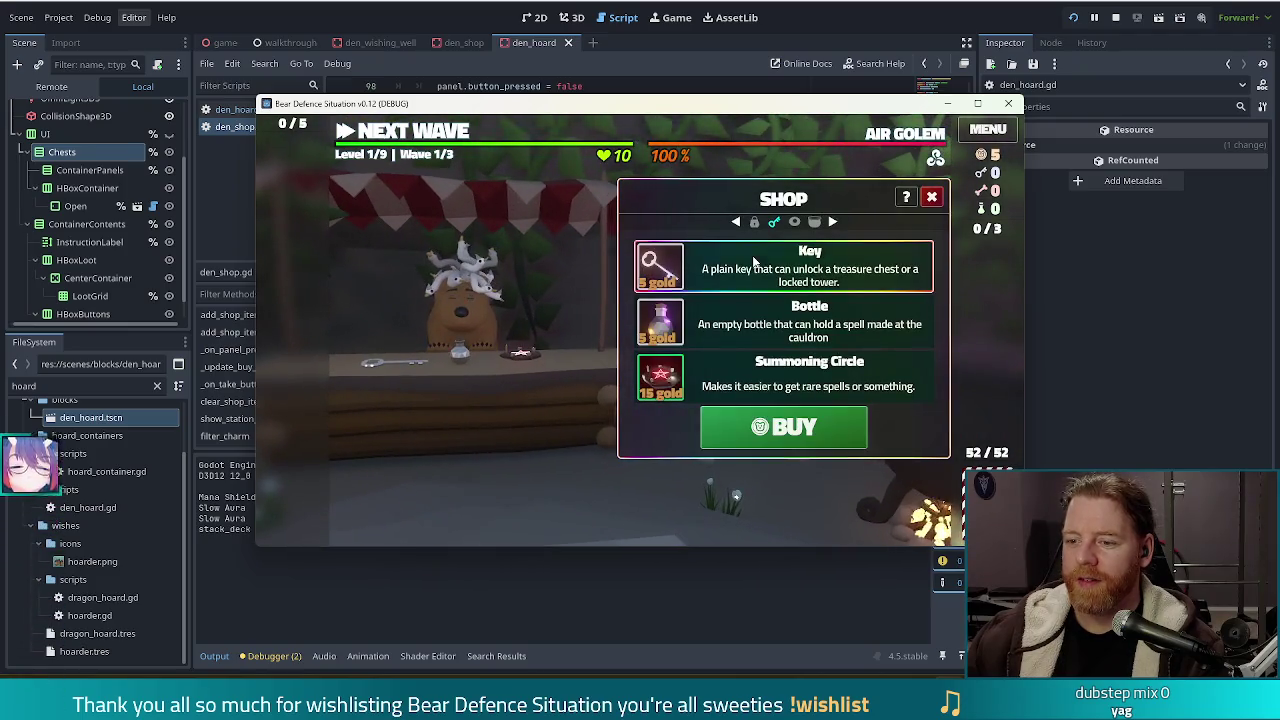
# Try buying the Summoning Circle, cycle through the Bottle and Key items, then return to the editor
pyautogui.click(780, 375)
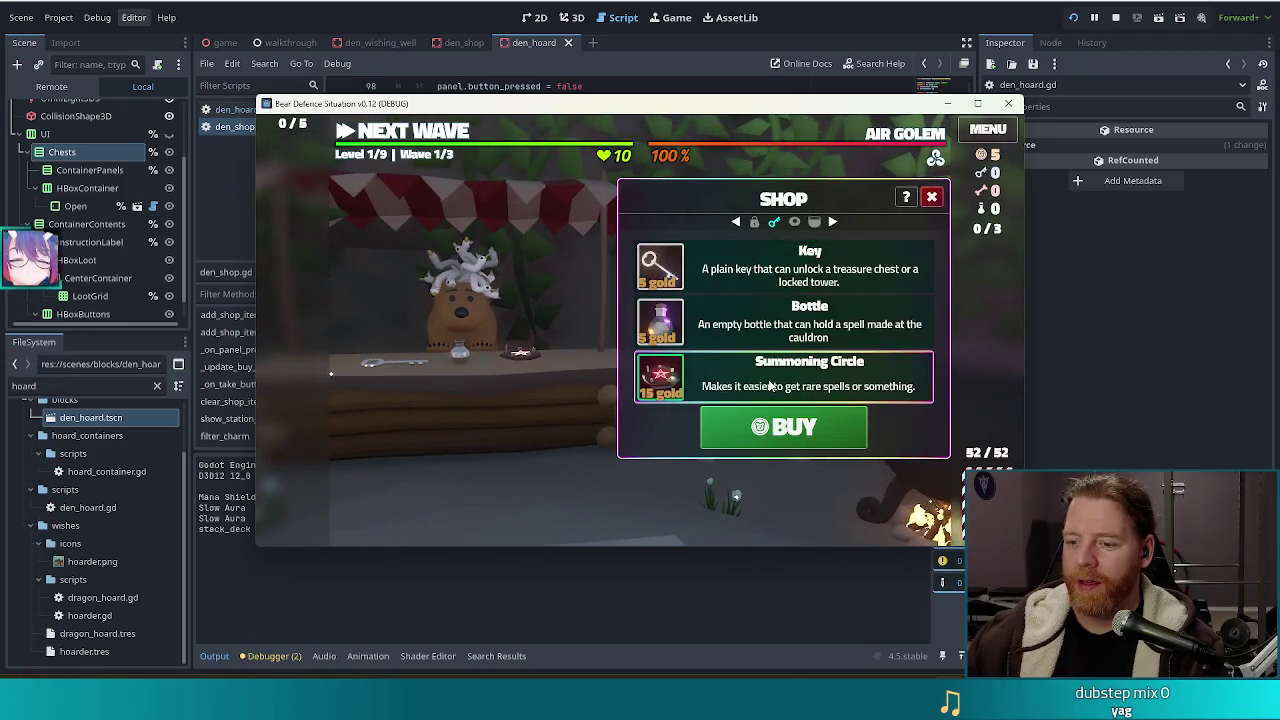
pyautogui.click(756, 440)
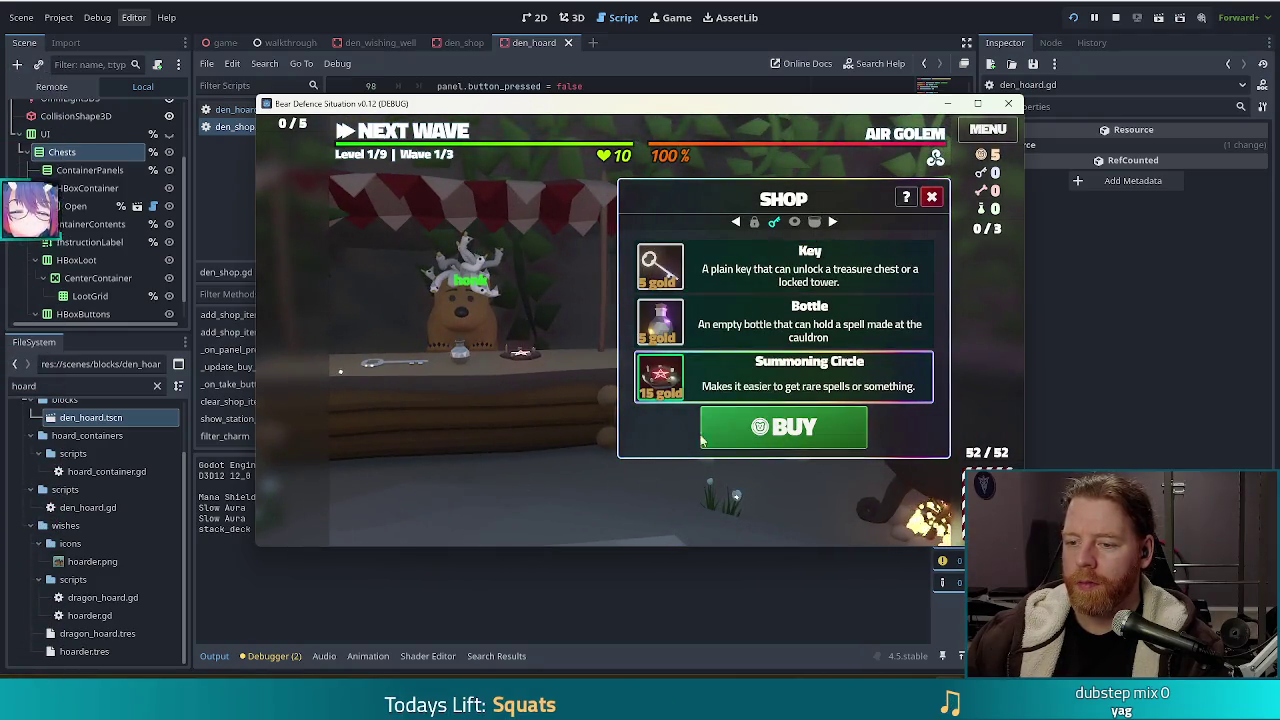
pyautogui.click(720, 330)
pyautogui.click(720, 270)
pyautogui.click(720, 325)
pyautogui.click(741, 374)
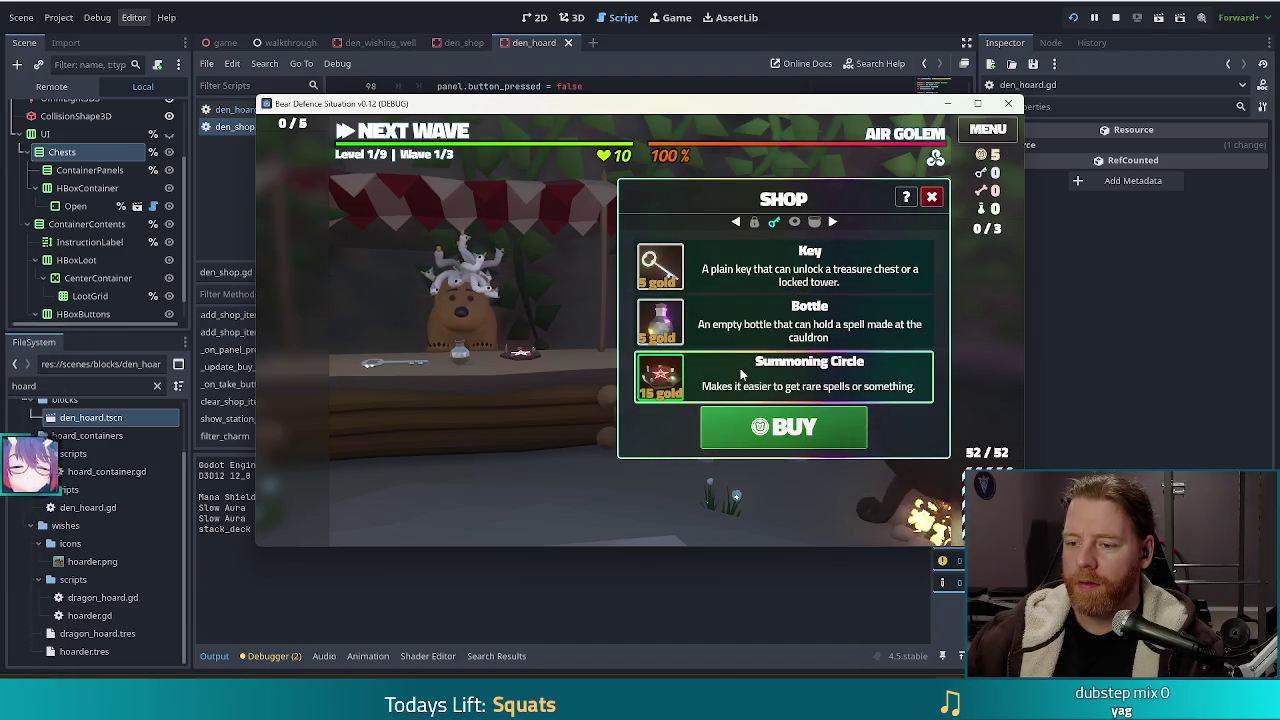
pyautogui.click(720, 270)
pyautogui.click(711, 374)
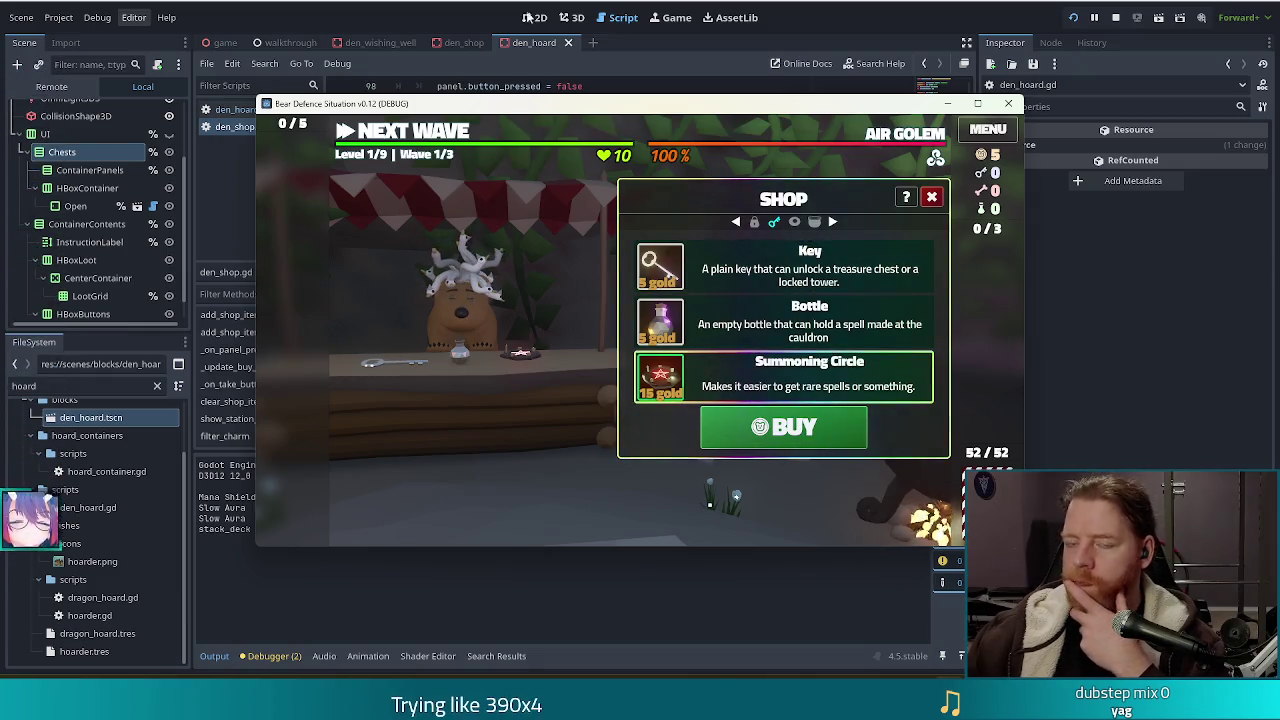
pyautogui.hotkey('alt', 'Tab')
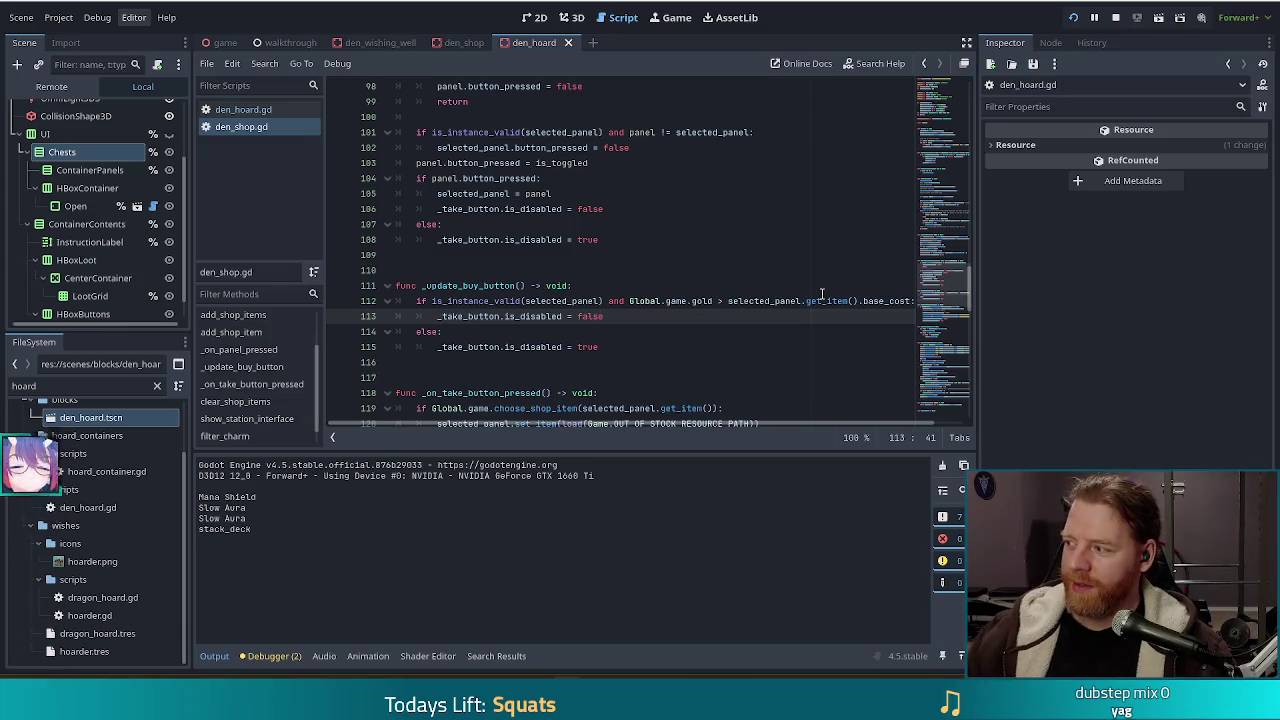
# Set a breakpoint on line 115 and reselect the Summoning Circle in the running game
pyautogui.hotkey('alt', 'Tab')
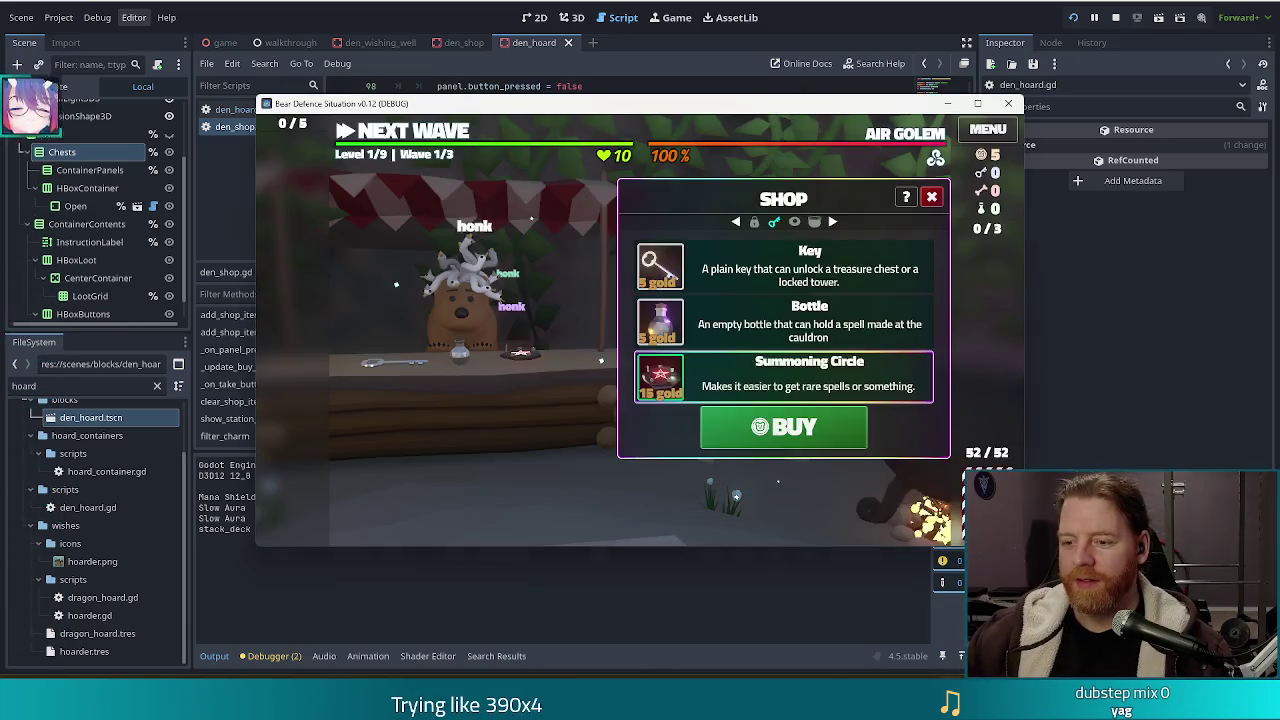
pyautogui.click(737, 4)
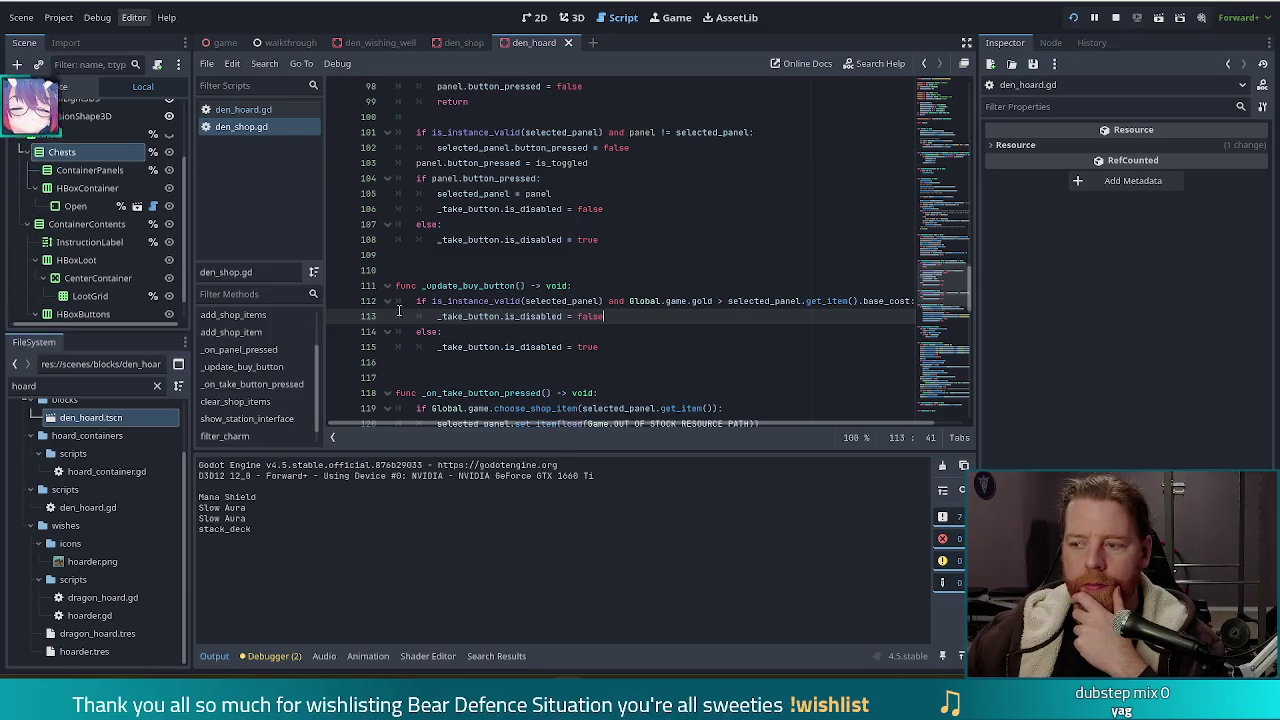
pyautogui.click(339, 347)
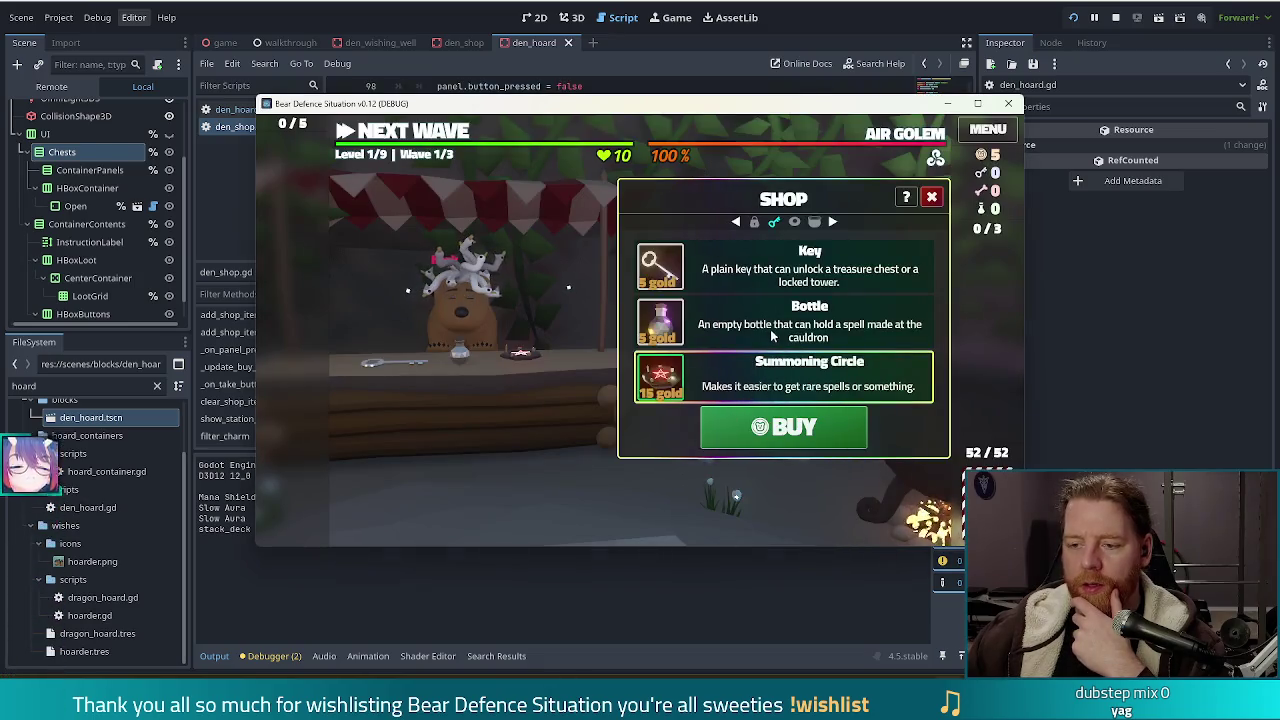
pyautogui.click(742, 380)
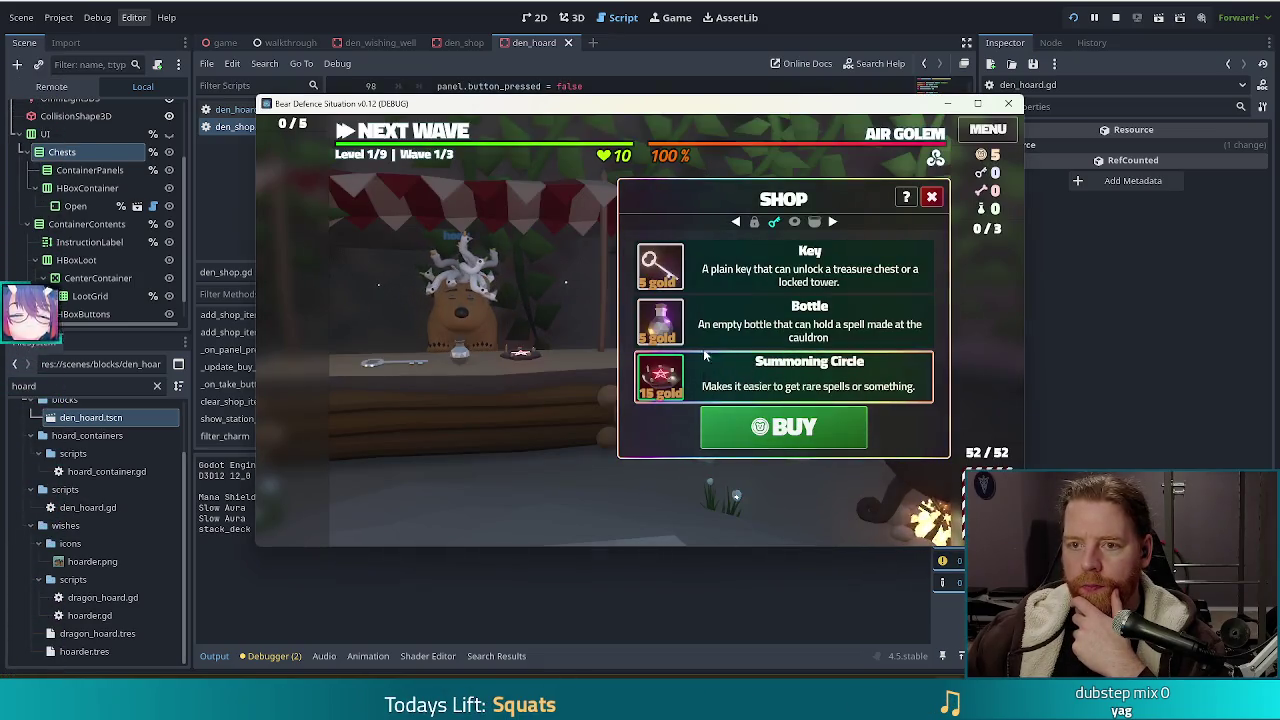
pyautogui.click(854, 33)
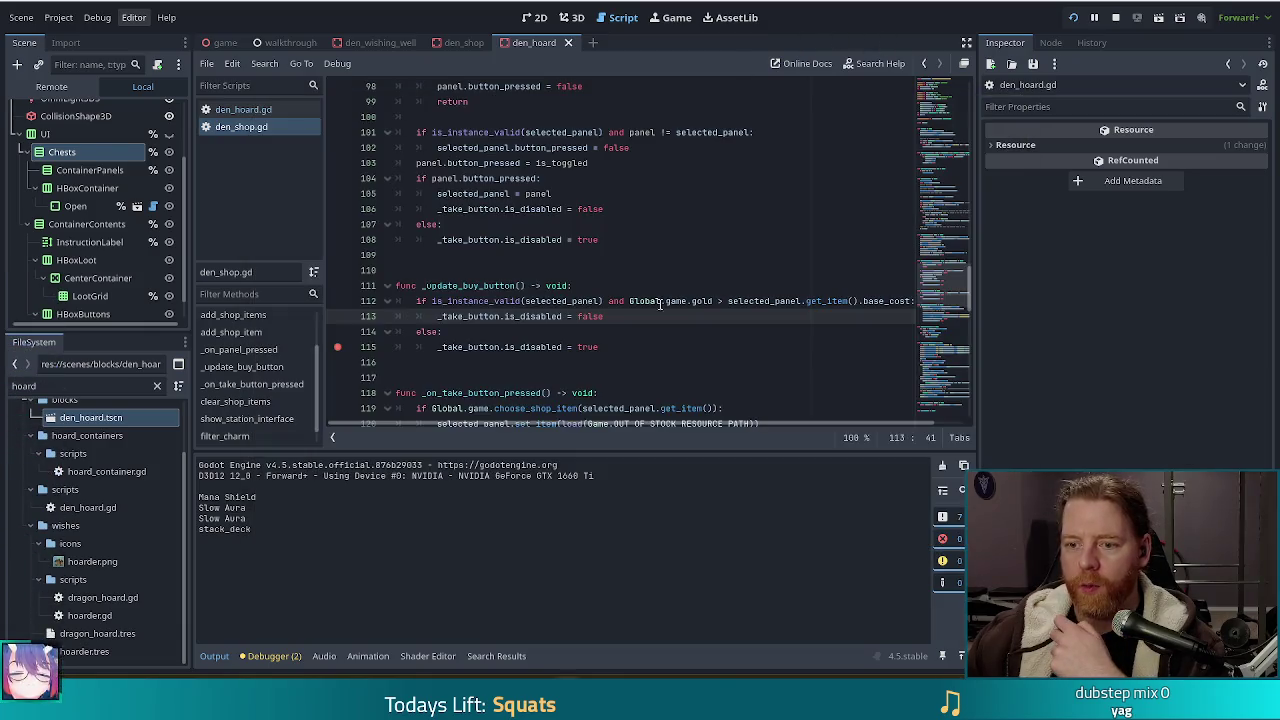
pyautogui.click(433, 300)
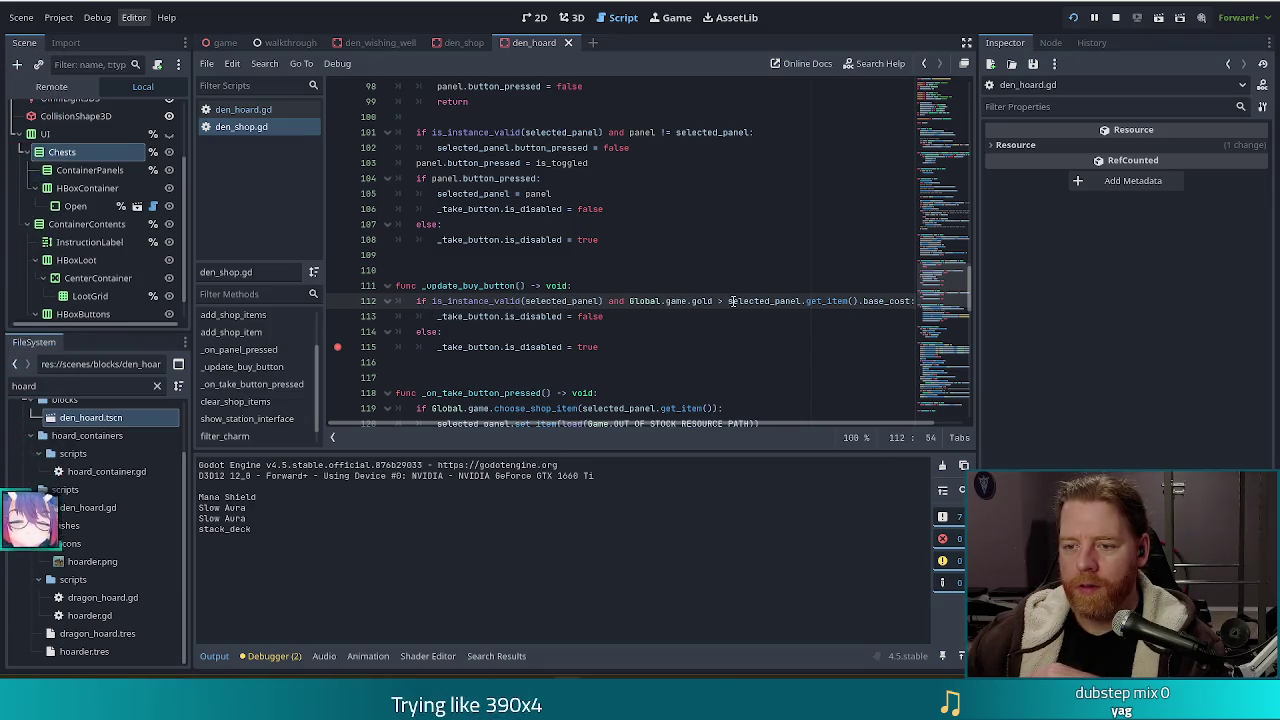
pyautogui.click(838, 300)
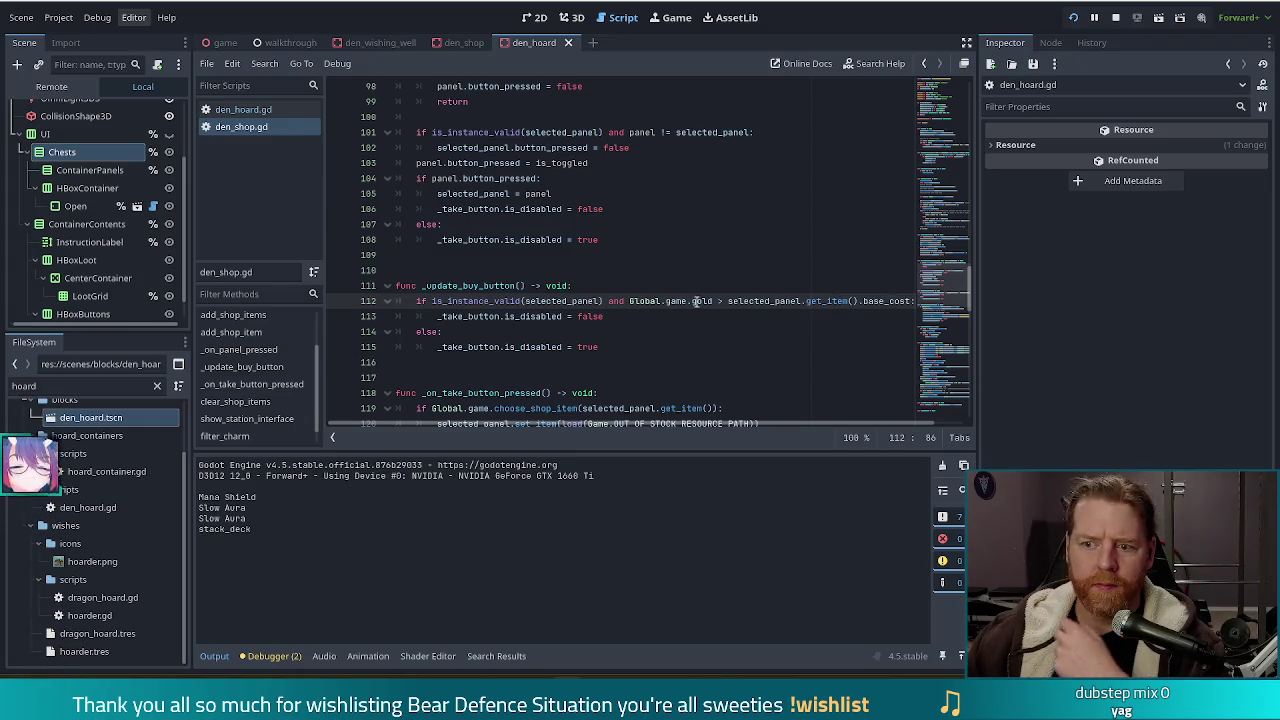
# Insert print(selected_panel.get_item().base_cost) as the function's first line and save den_shop.gd
pyautogui.click(595, 280)
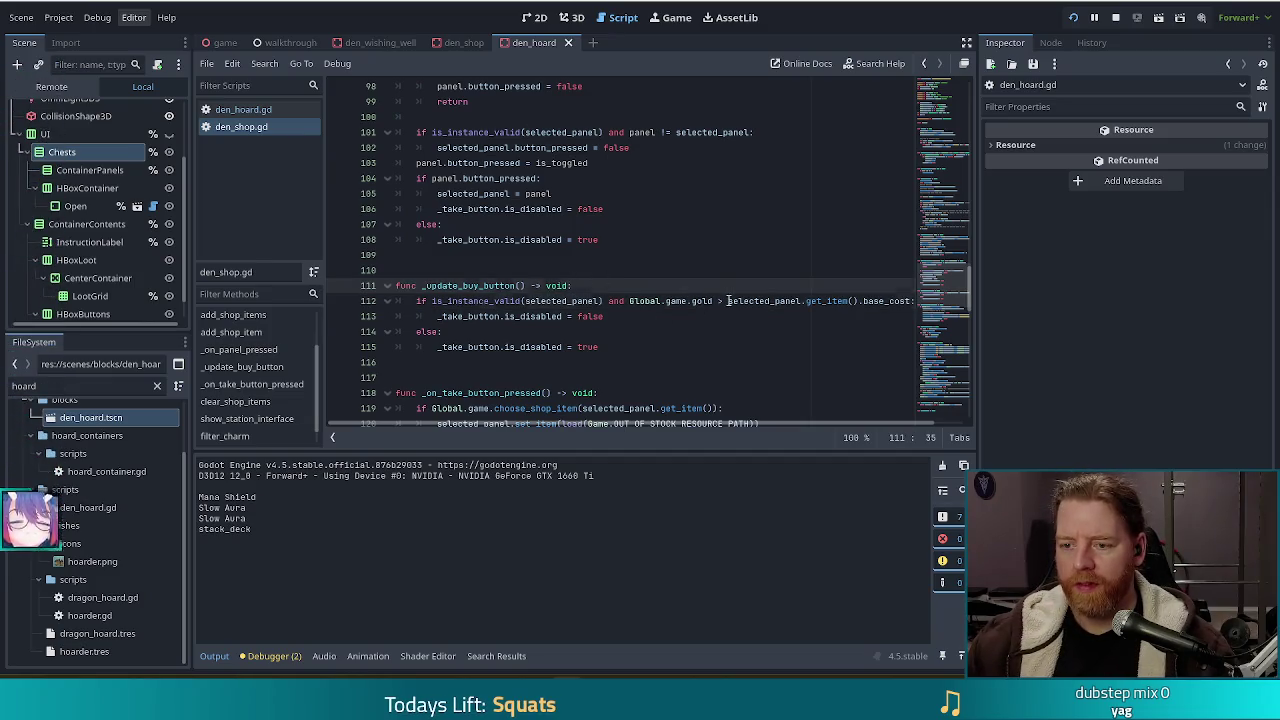
pyautogui.moveTo(728, 300); pyautogui.dragTo(890, 300)
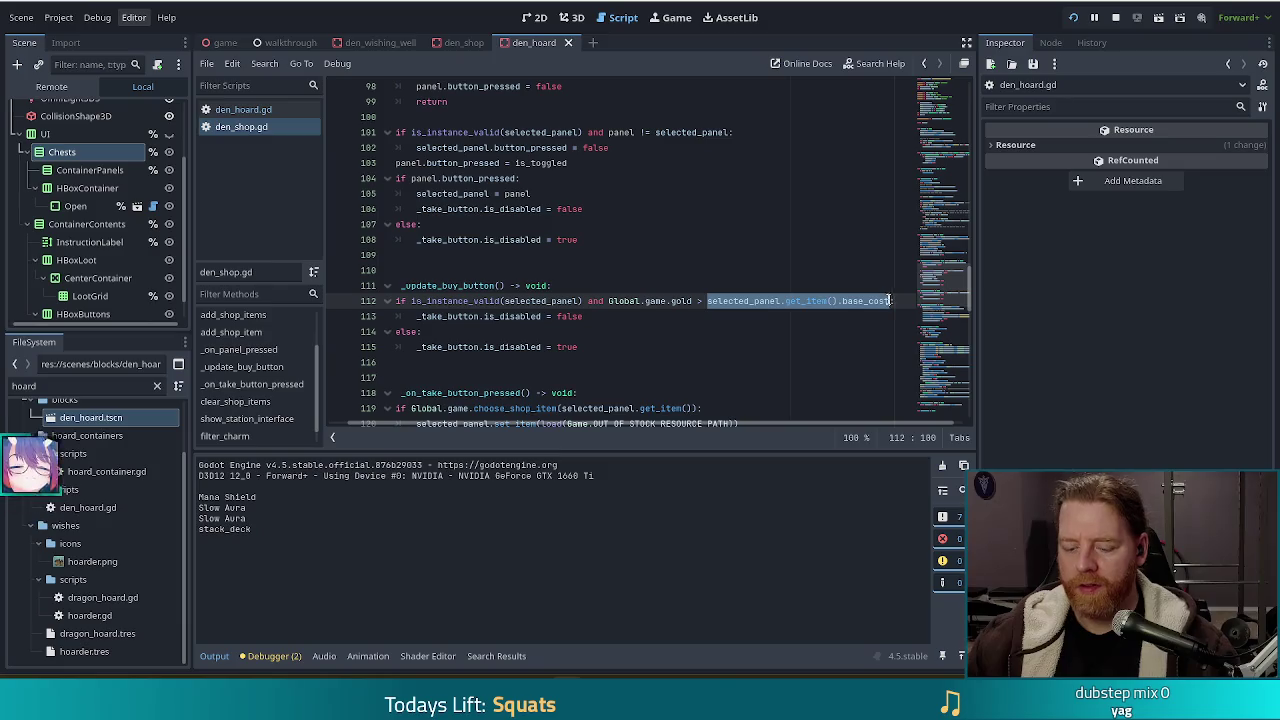
pyautogui.click(577, 286)
pyautogui.press('Return')
pyautogui.write('prin')
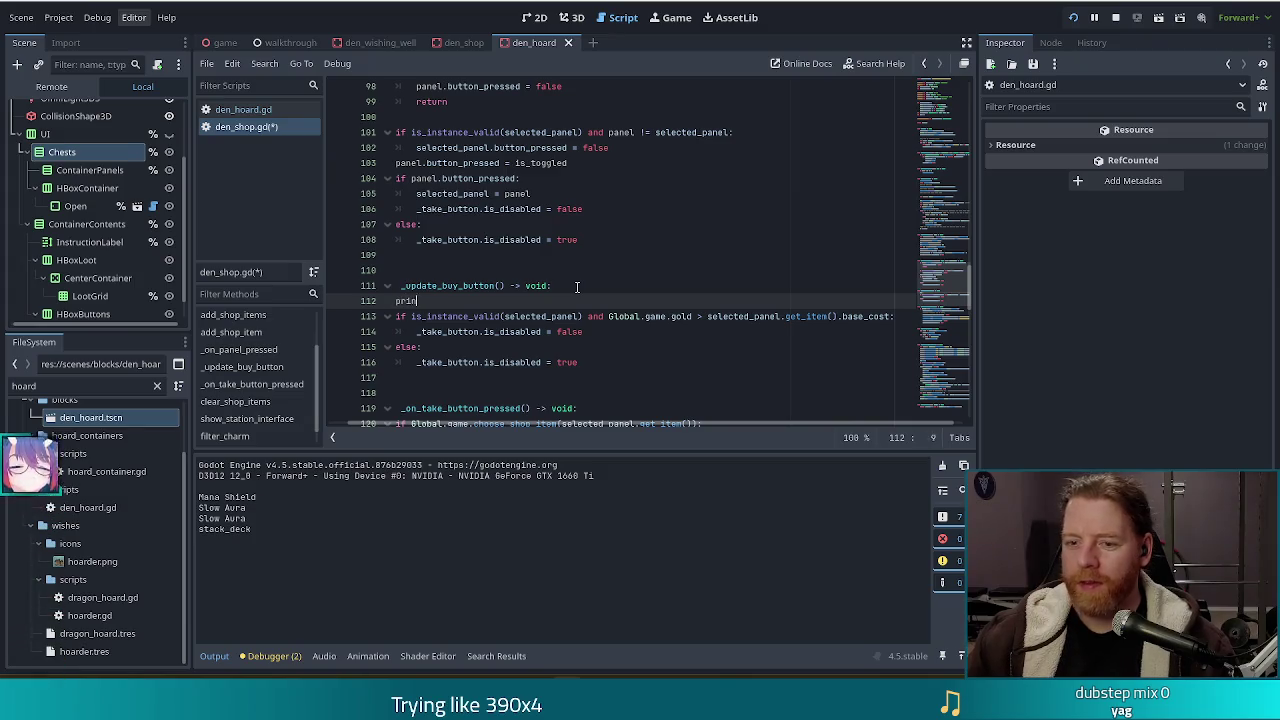
pyautogui.write('t(selected_panel.get_item().base_cost)')
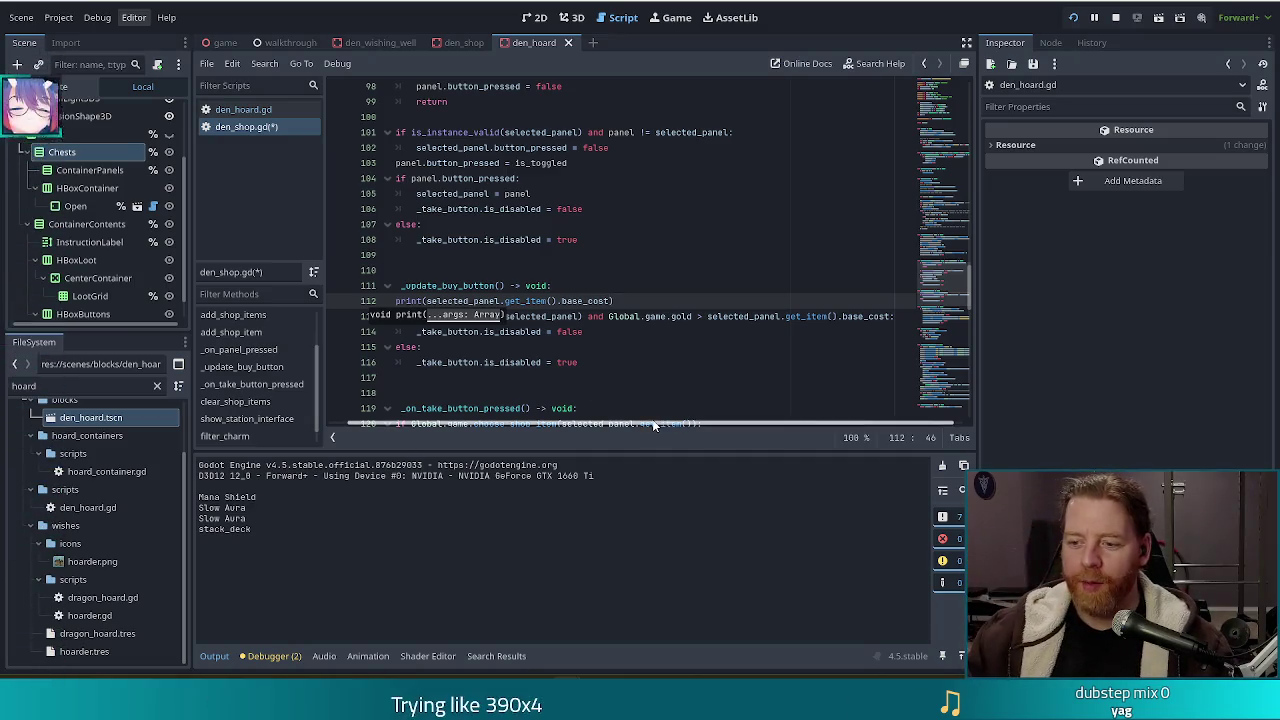
pyautogui.hscroll(-2, 653, 421)
pyautogui.click(701, 315)
pyautogui.hotkey('ctrl', 's')
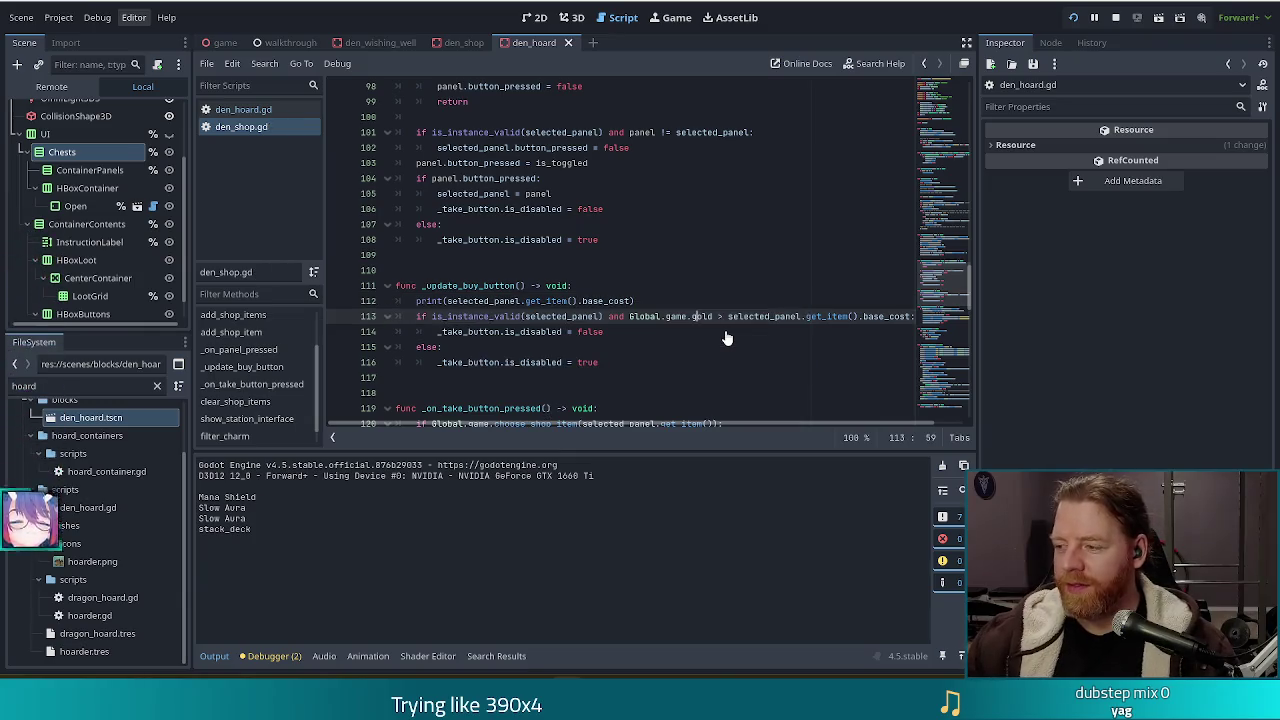
# Run the game with F5 and select the Bottle and Key in the shop
pyautogui.press('F5')
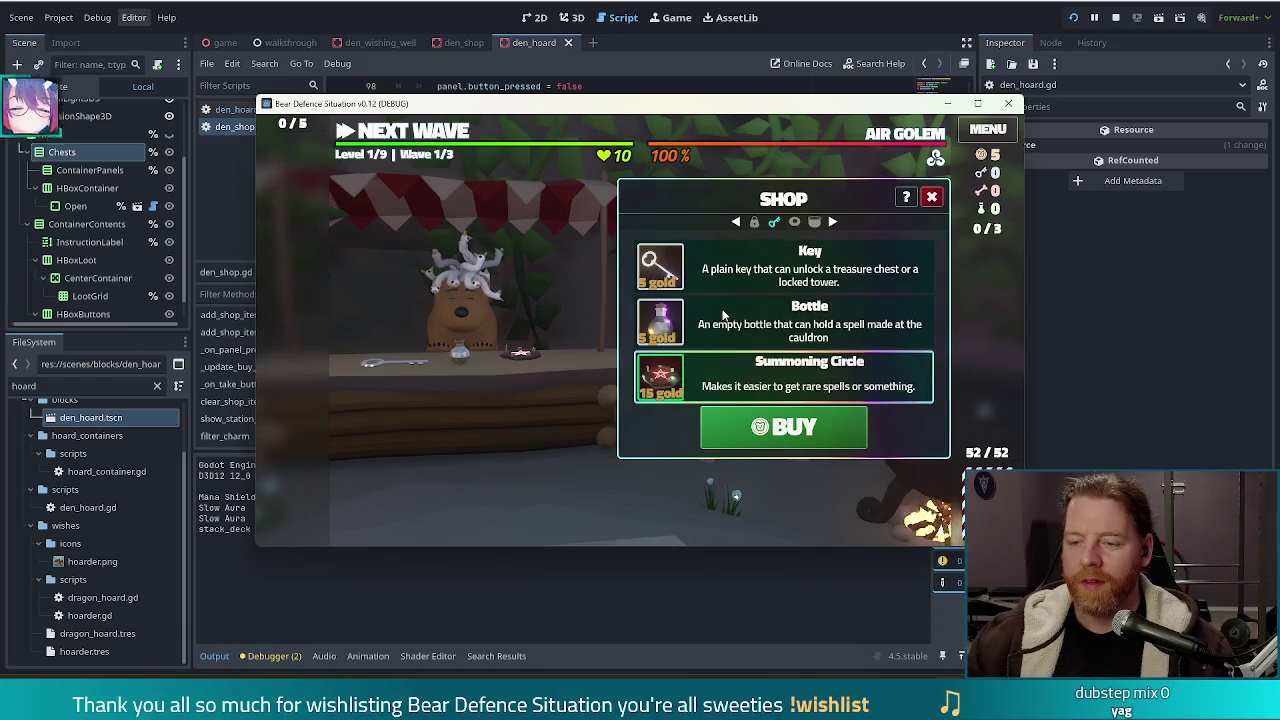
pyautogui.click(738, 322)
pyautogui.click(744, 272)
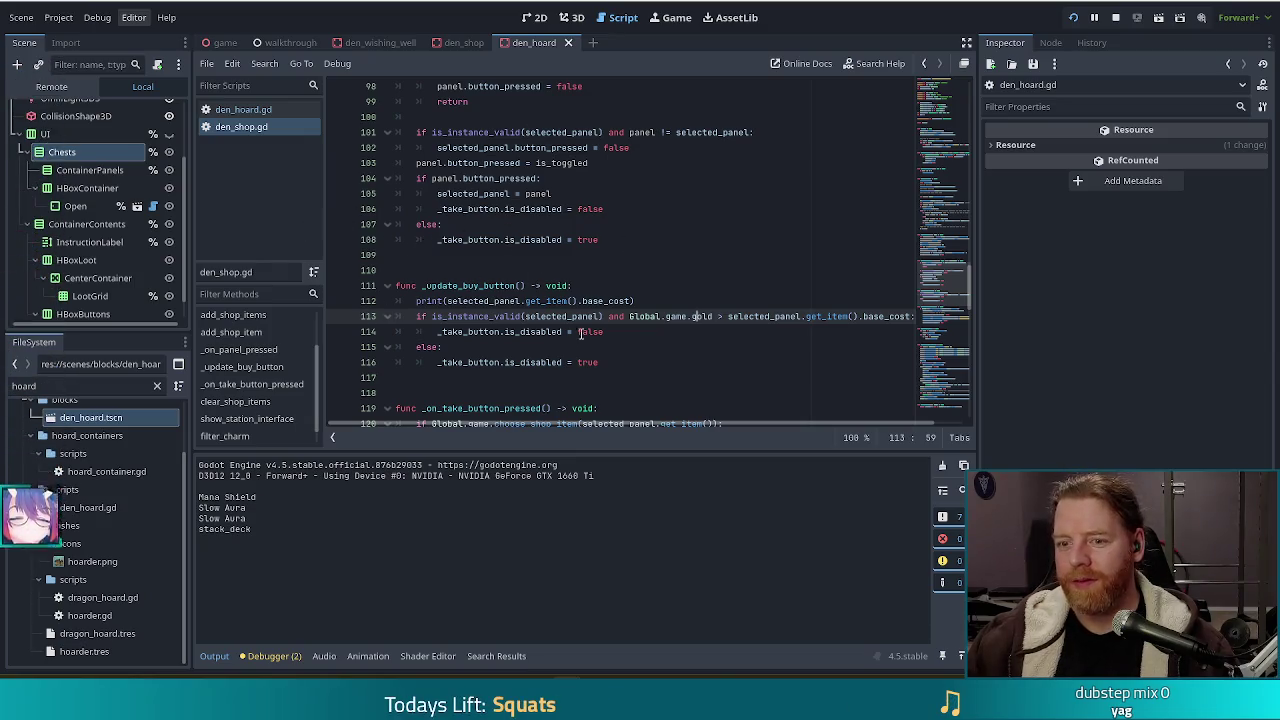
pyautogui.click(494, 300)
pyautogui.moveTo(669, 298); pyautogui.dragTo(676, 289)
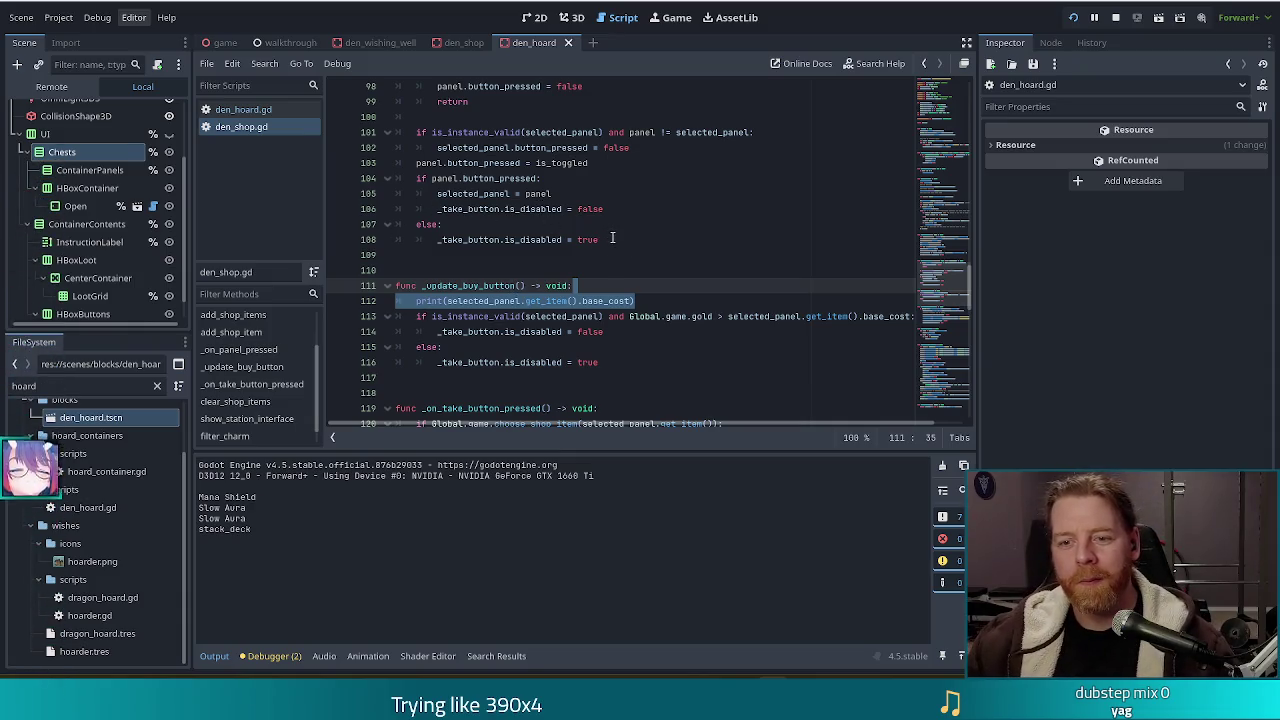
# Replace the take-button toggling lines under selected_panel = panel with a _update_buy_button() call
pyautogui.moveTo(630, 240); pyautogui.dragTo(626, 200)
pyautogui.press('BackSpace')
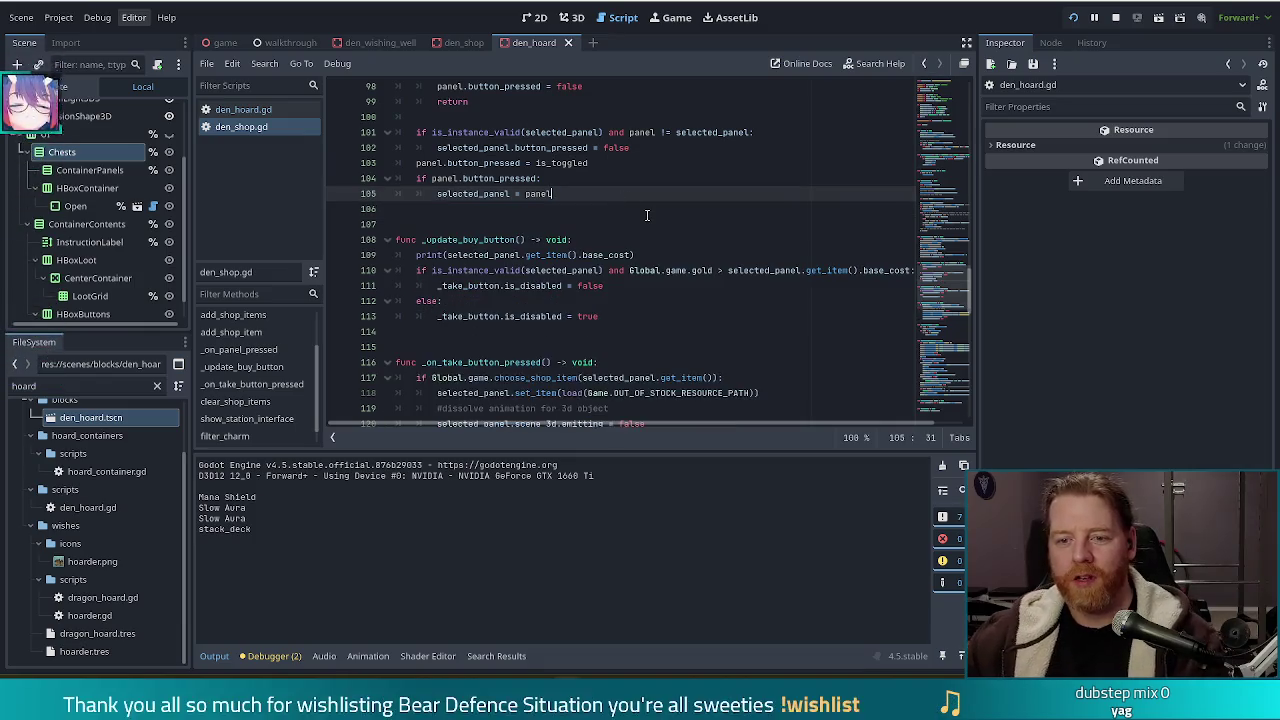
pyautogui.press('Return')
pyautogui.write('_pda')
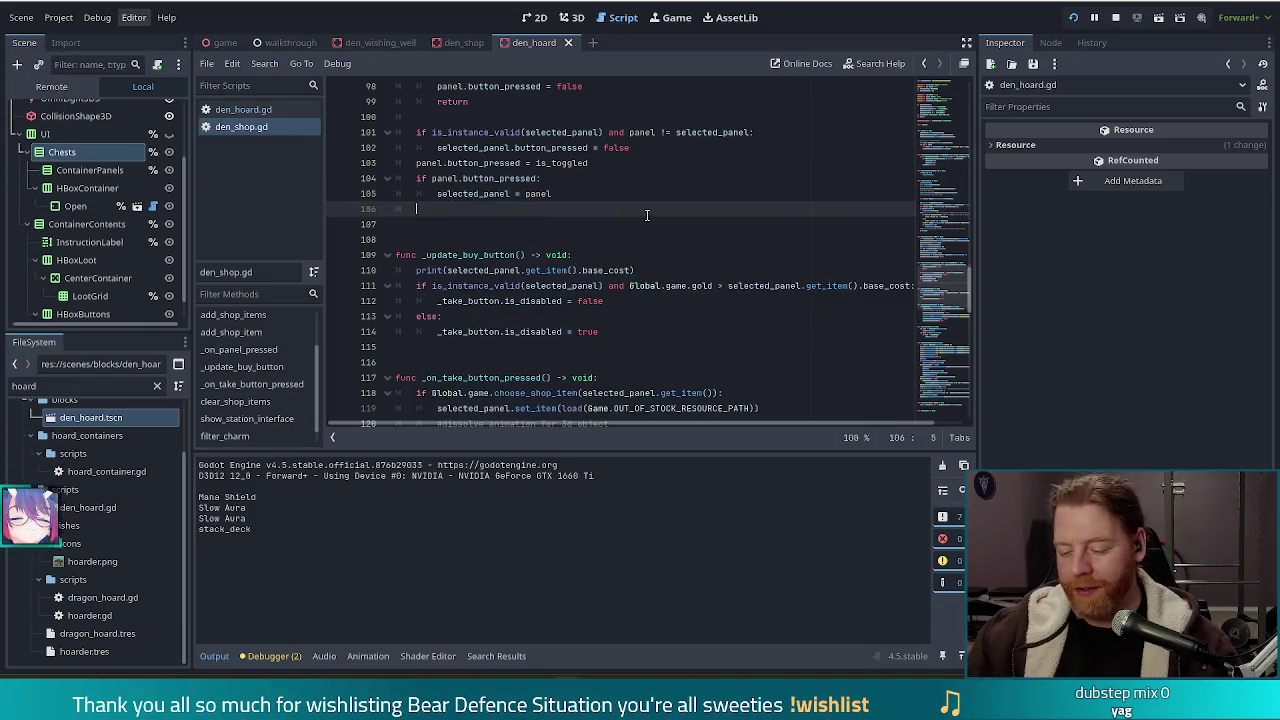
pyautogui.press('Return')
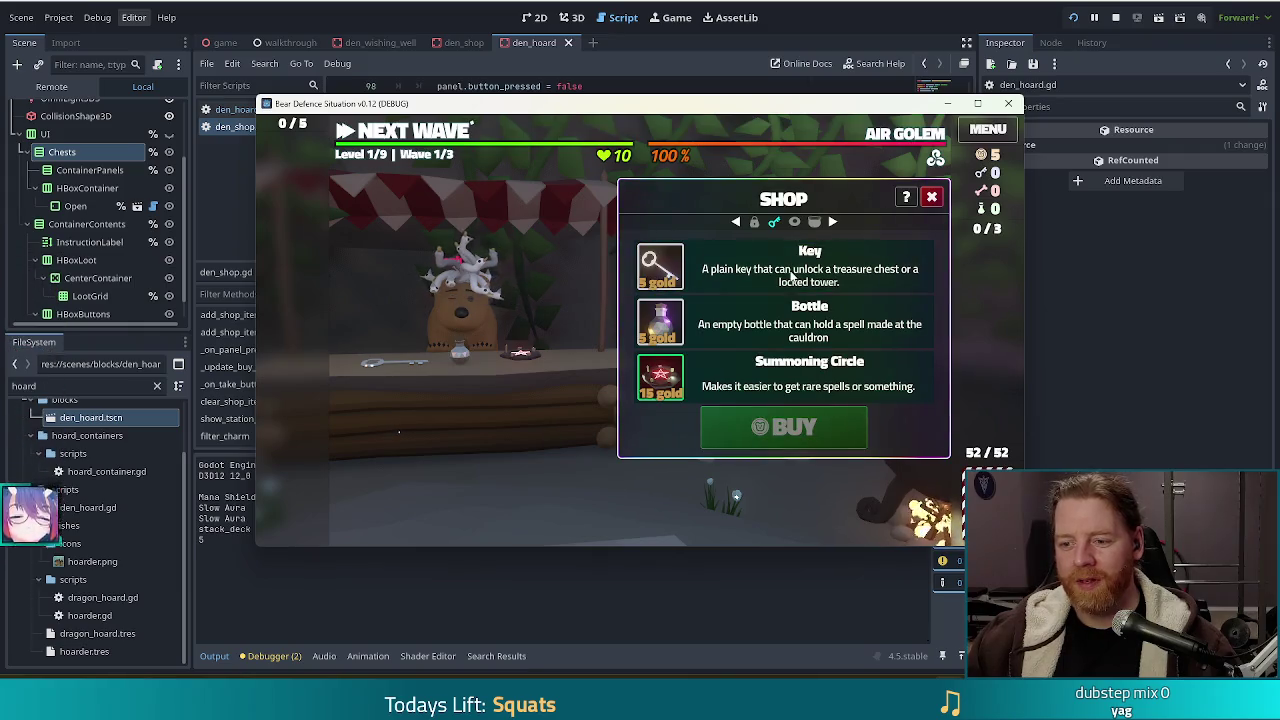
# Select the Key and Bottle rows repeatedly in the running game to check the log
pyautogui.click(785, 278)
pyautogui.click(776, 281)
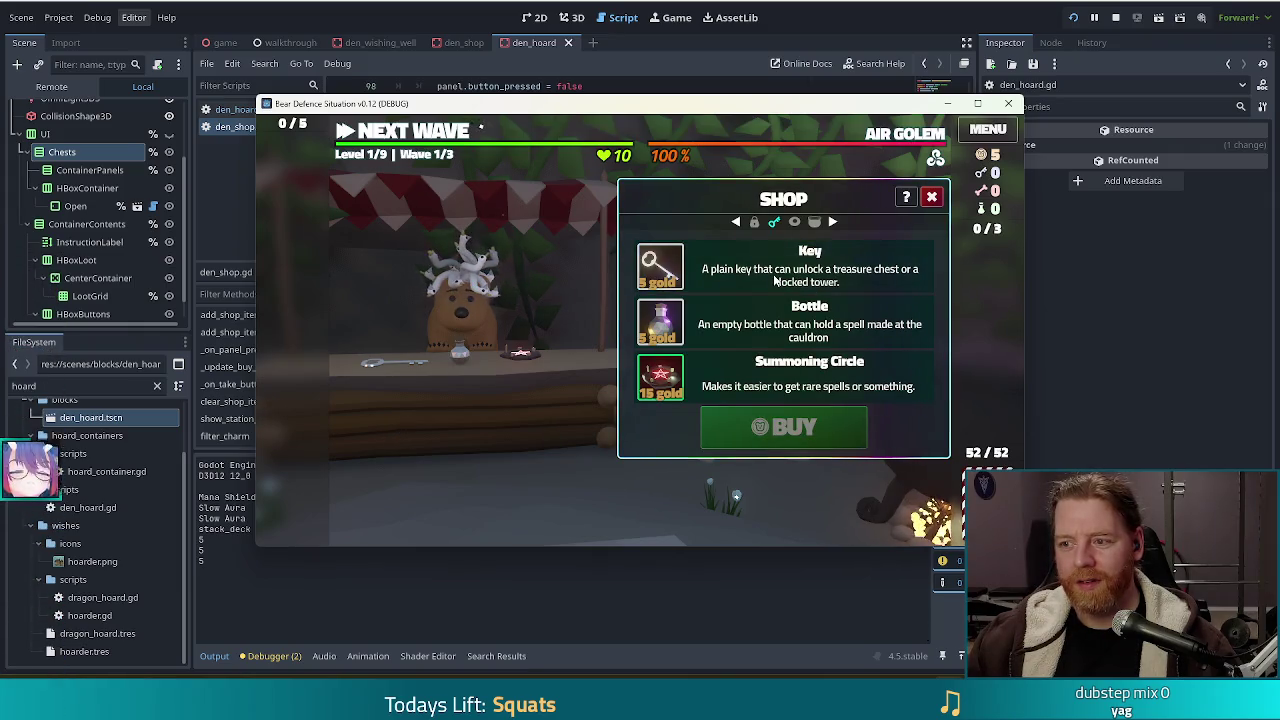
pyautogui.click(776, 280)
pyautogui.click(776, 276)
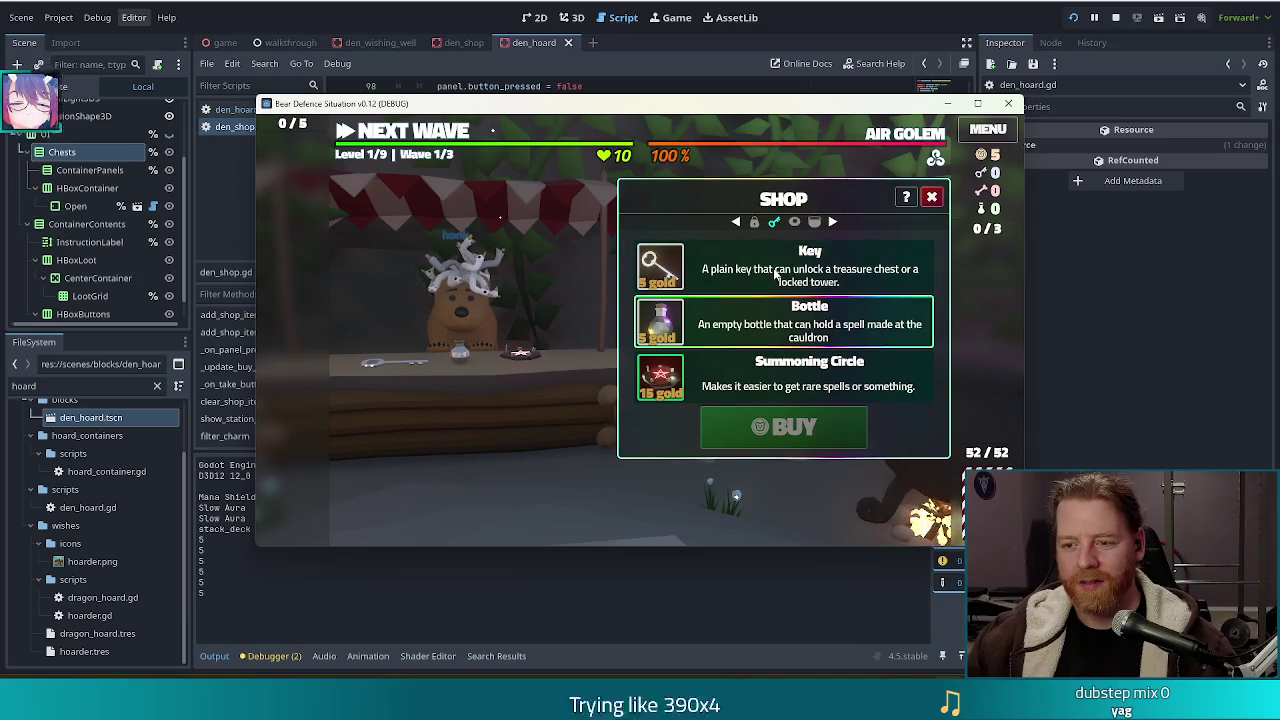
pyautogui.click(776, 276)
pyautogui.hotkey('alt', 'Tab')
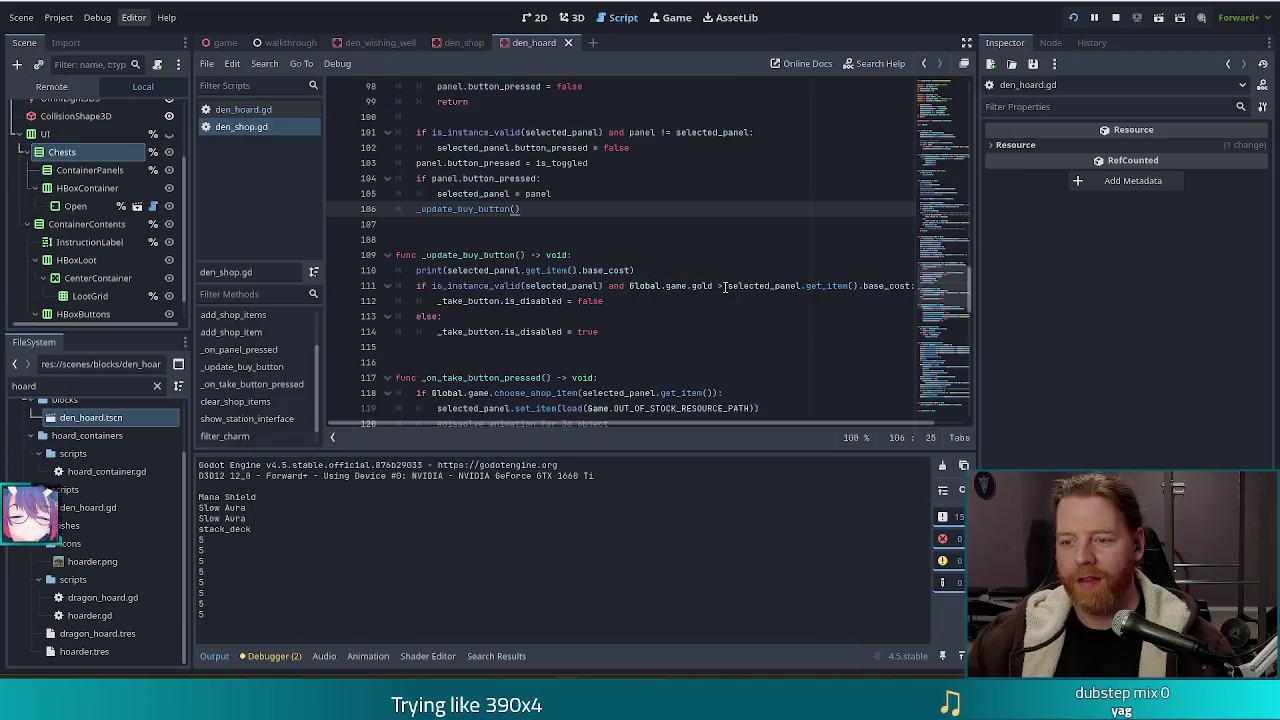
pyautogui.click(722, 286)
pyautogui.write('=')
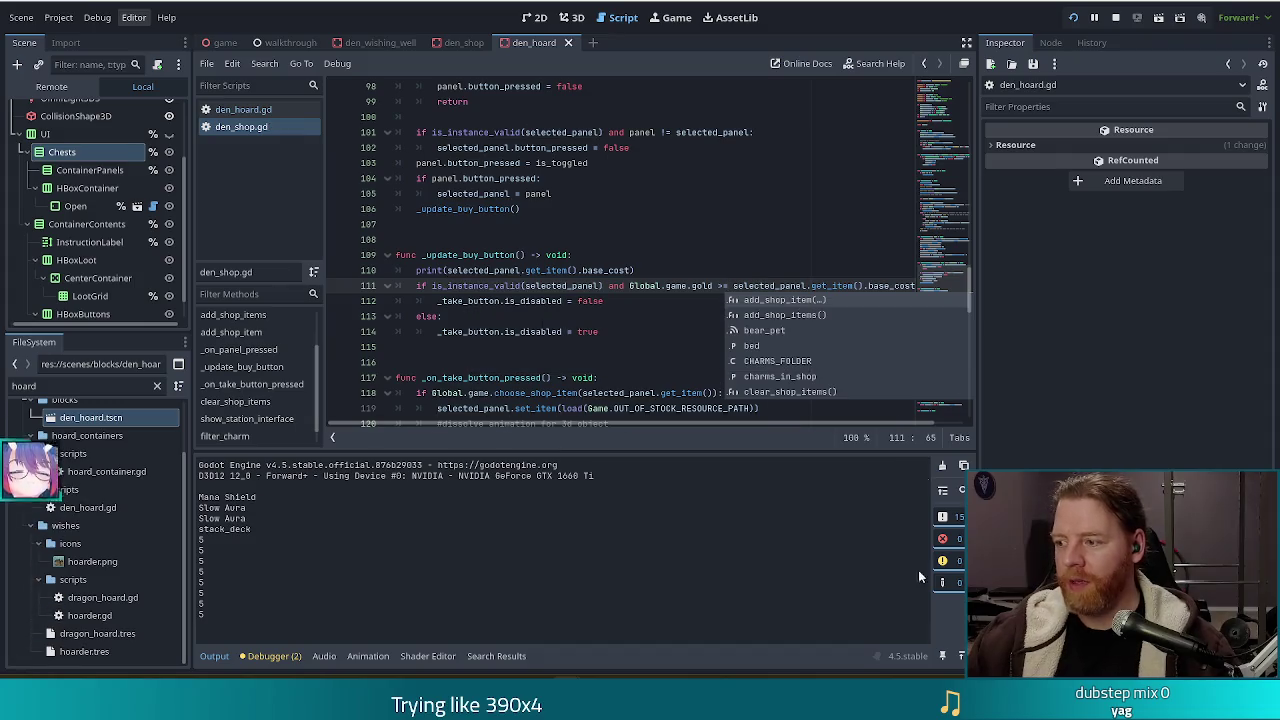
# With the gold >= base_cost check, cycle Bottle, Key and Summoning Circle, then stop the game
pyautogui.hotkey('alt', 'Tab')
pyautogui.click(760, 320)
pyautogui.click(760, 270)
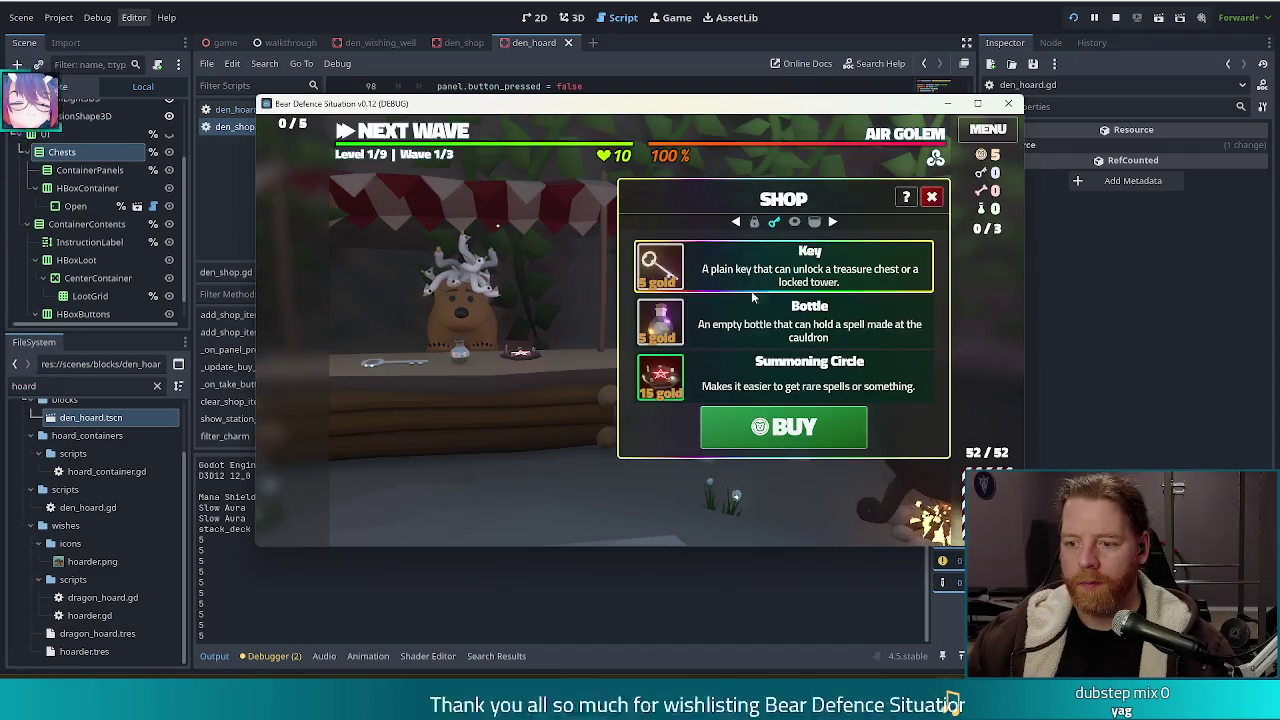
pyautogui.click(775, 375)
pyautogui.click(779, 318)
pyautogui.click(770, 270)
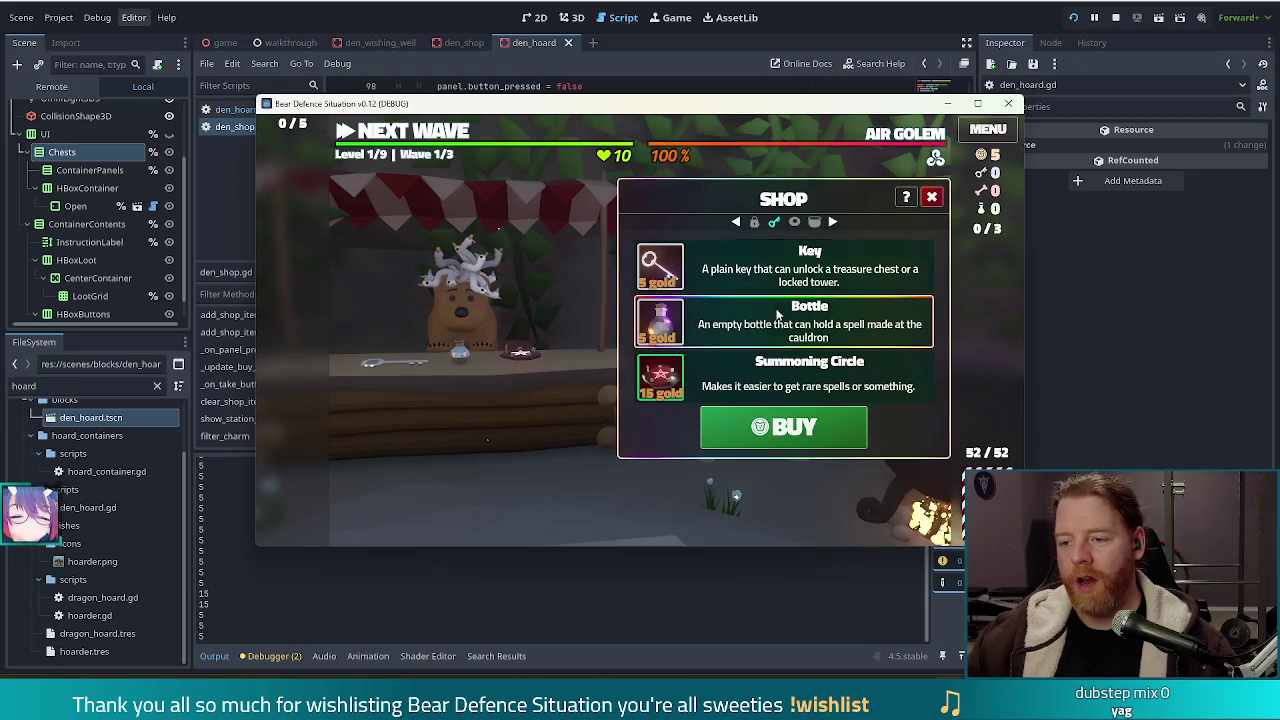
pyautogui.click(775, 375)
pyautogui.click(765, 327)
pyautogui.click(789, 285)
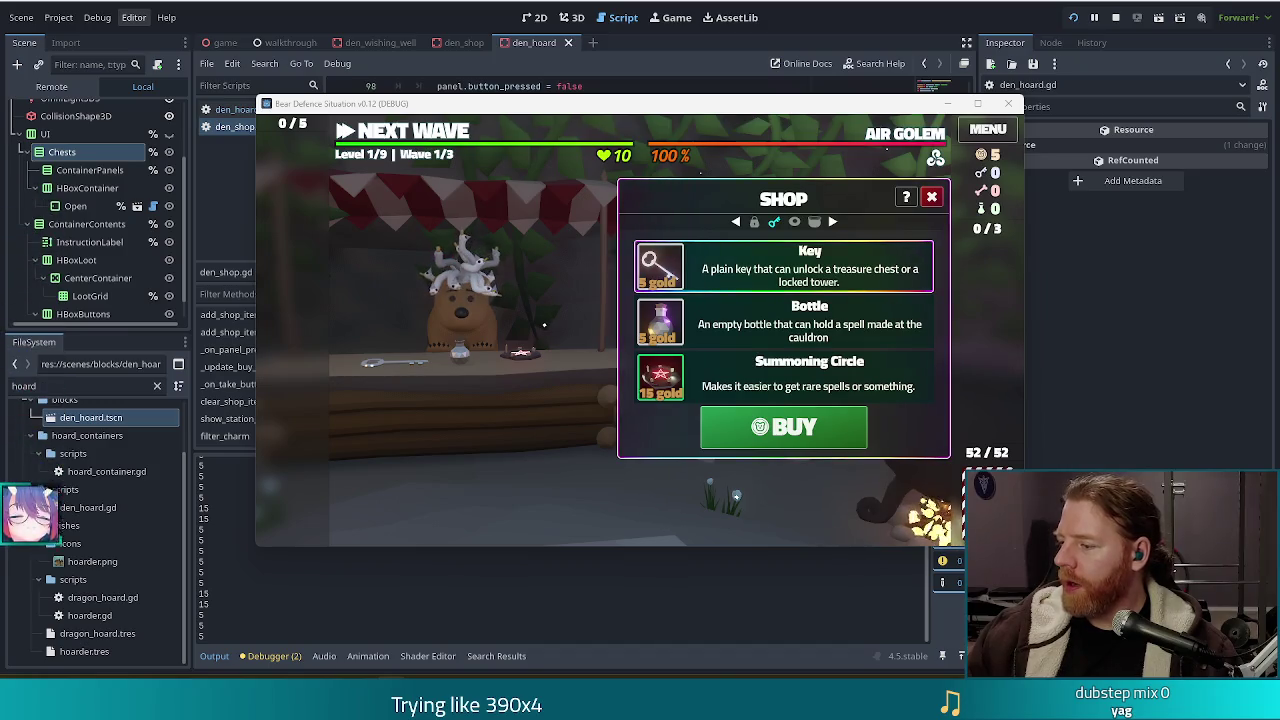
pyautogui.click(1117, 19)
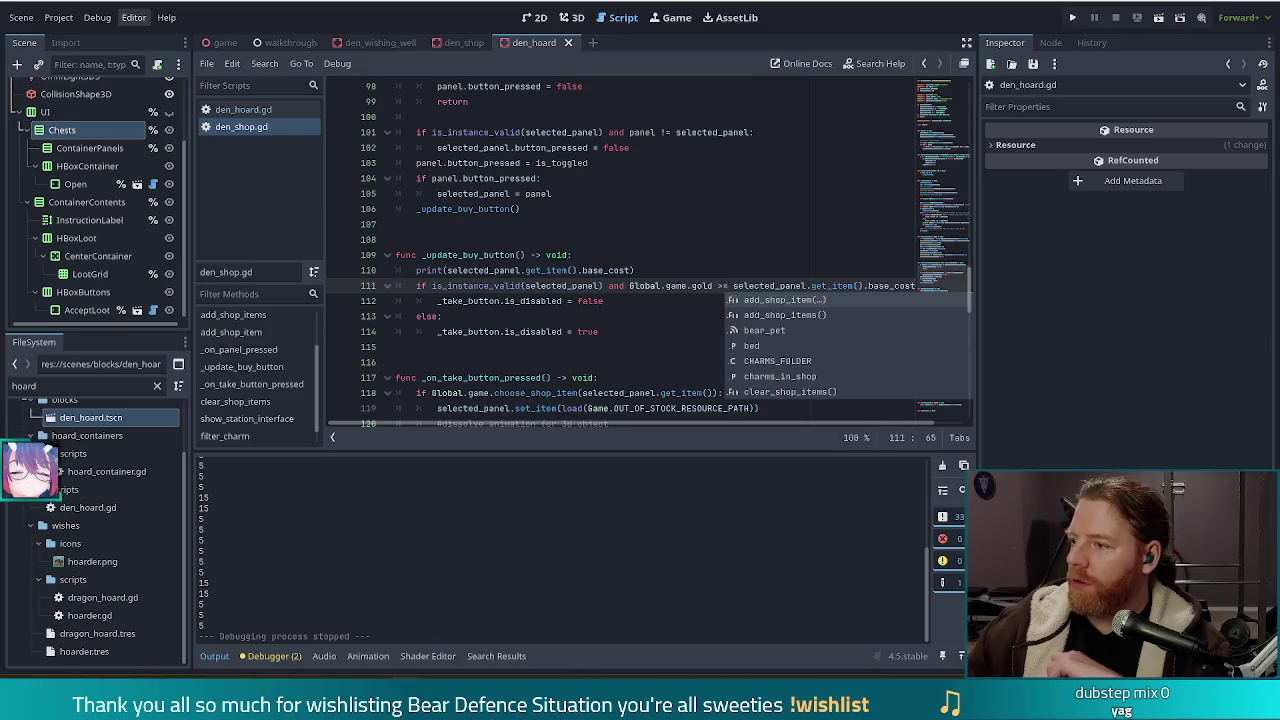
# Type two viewer usernames on separate lines in the Notepad2 note
pyautogui.hotkey('alt', 'Tab')
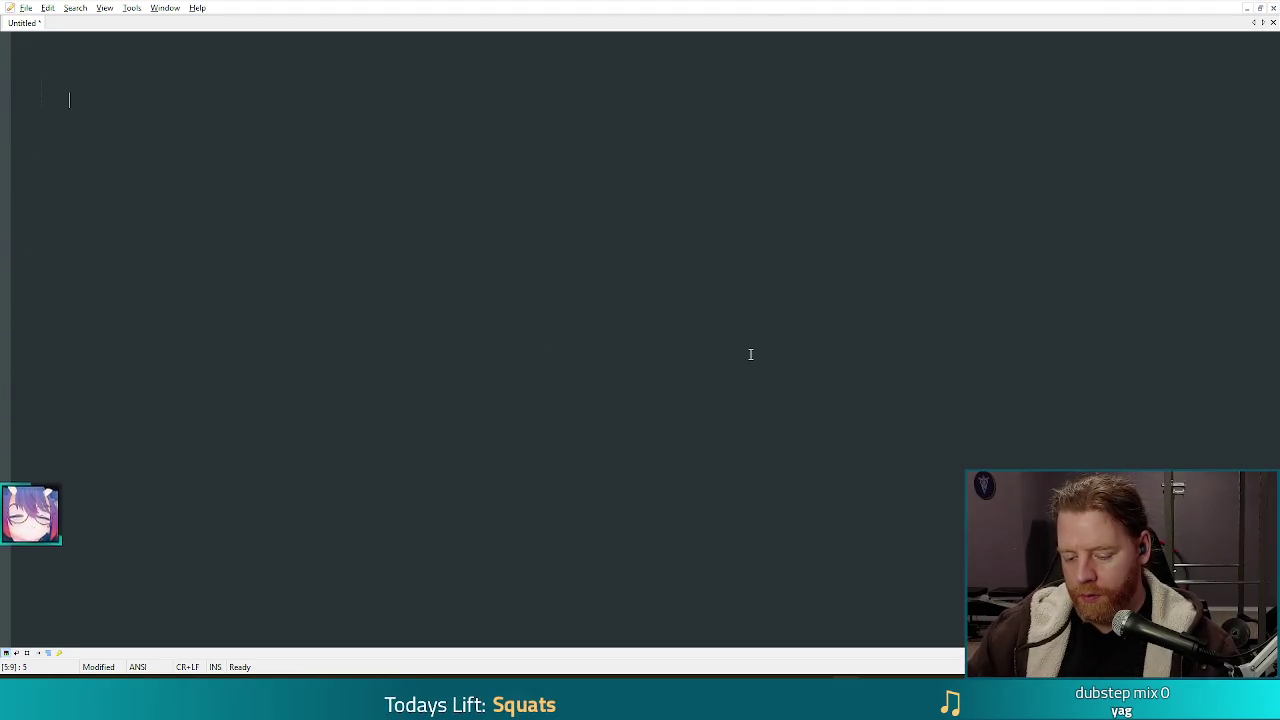
pyautogui.write('balint')
pyautogui.press('Return')
pyautogui.write('t')
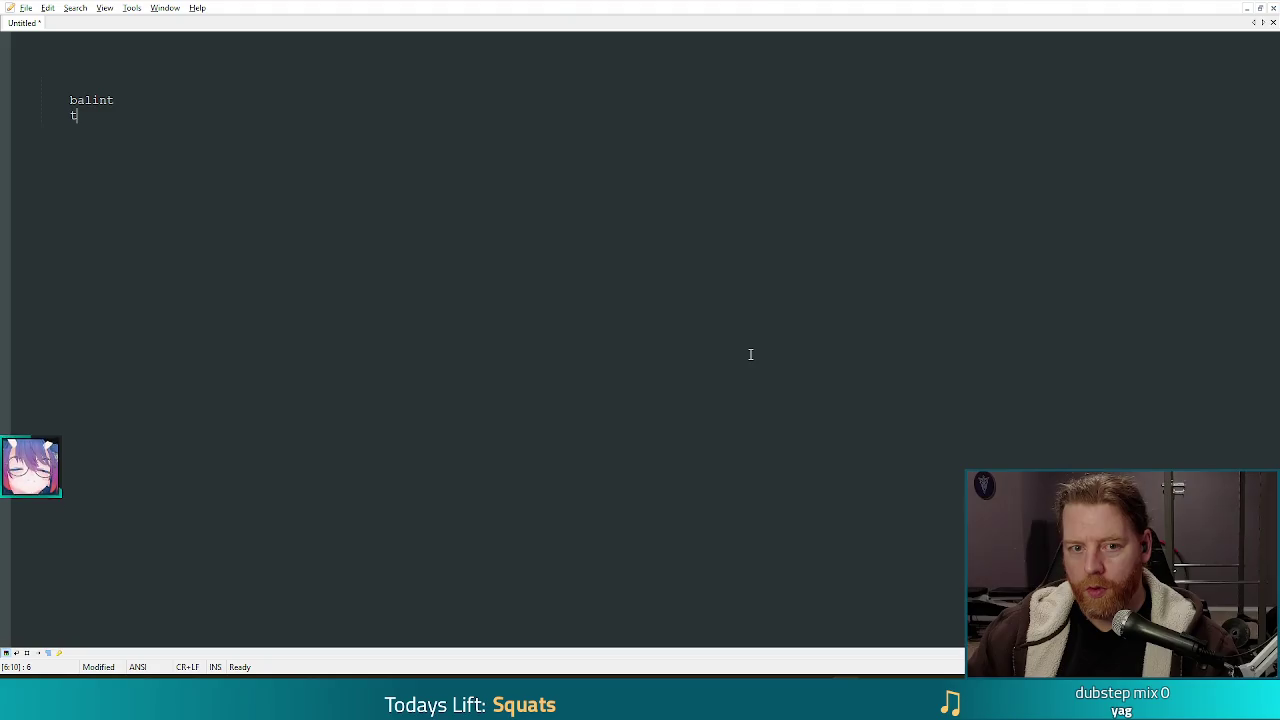
pyautogui.write('raitorjo')
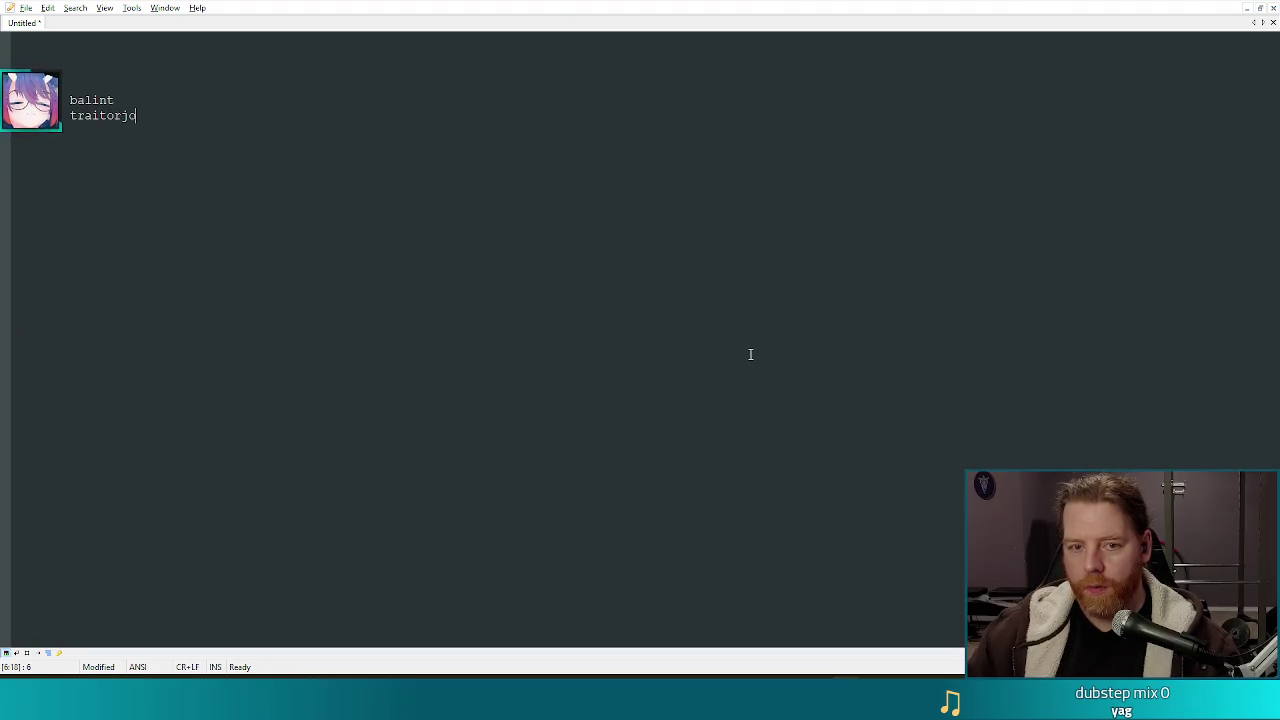